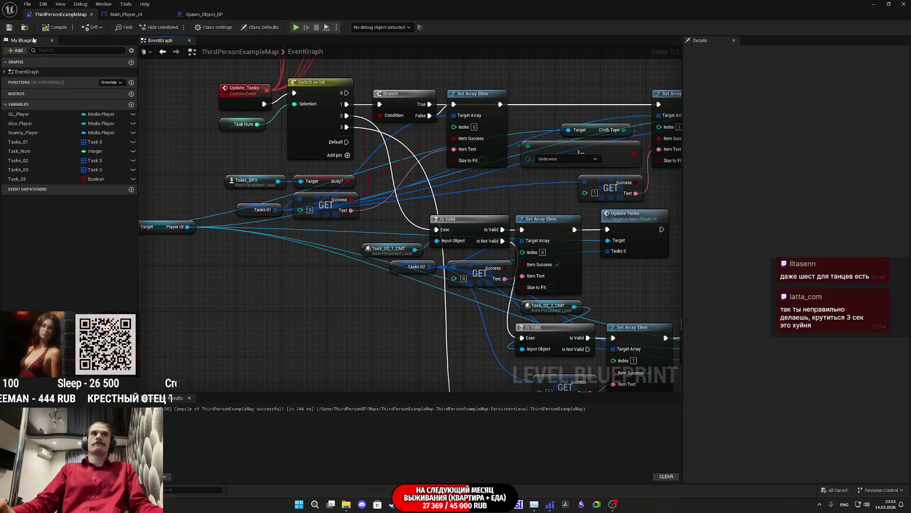
Step: Save the level map, look over the Create Tasks UI task chain, then minimize the Level Blueprint
{"action": "left_click", "coordinate": [9, 27]}
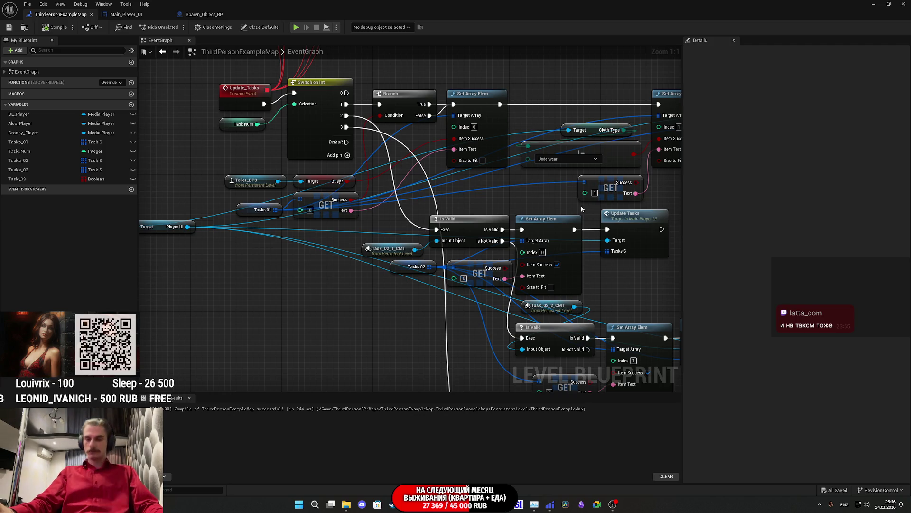
{"action": "mouse_move", "coordinate": [638, 286]}
{"action": "left_mouse_down"}
{"action": "mouse_move", "coordinate": [553, 281]}
{"action": "mouse_move", "coordinate": [450, 216]}
{"action": "left_mouse_up"}
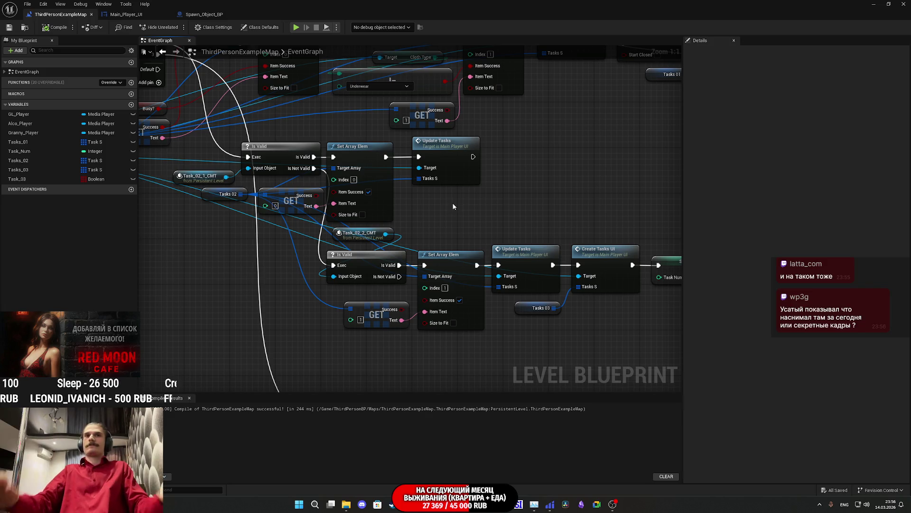
{"action": "left_click_drag", "start_coordinate": [567, 224], "coordinate": [571, 230]}
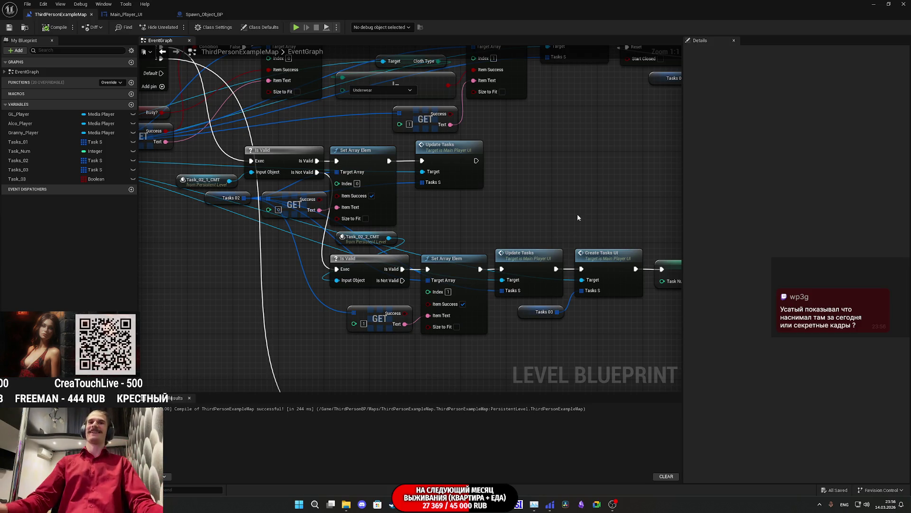
{"action": "left_click_drag", "start_coordinate": [572, 210], "coordinate": [494, 202]}
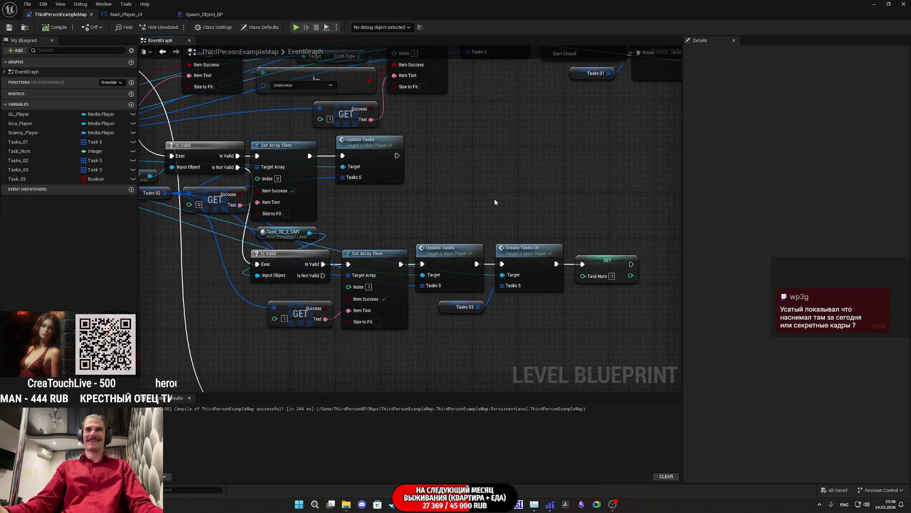
{"action": "left_click", "coordinate": [877, 4]}
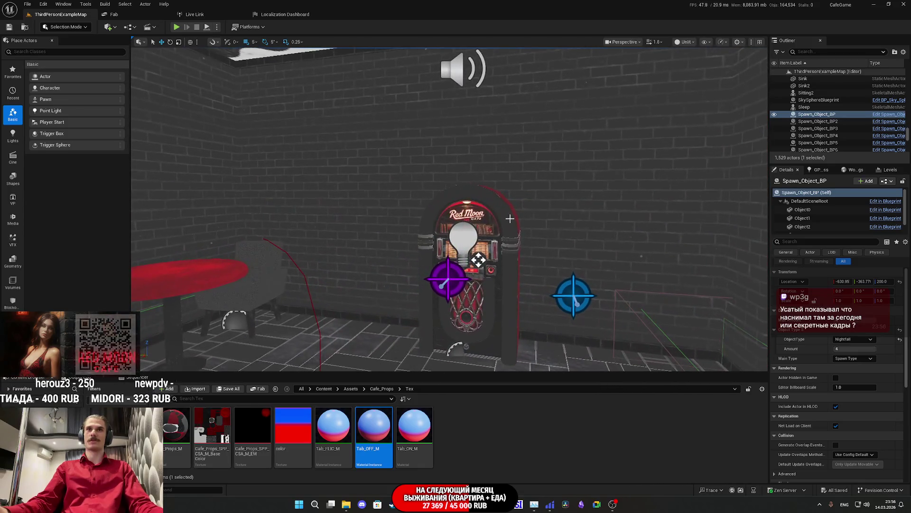
Step: Open the jukebox's Cafe_Radio_BP and add a JB_Use event dispatcher, then compile and save
{"action": "left_click", "coordinate": [509, 218]}
{"action": "left_click", "coordinate": [873, 182]}
{"action": "left_click", "coordinate": [855, 200]}
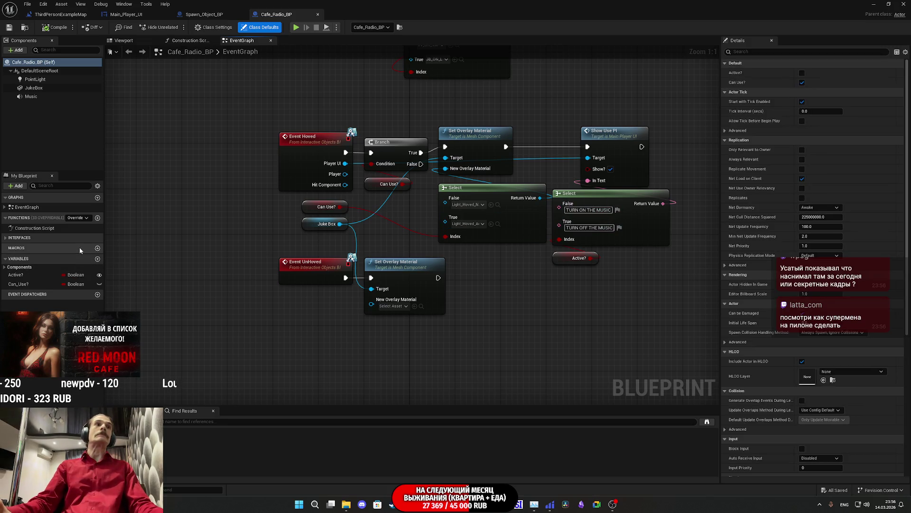
{"action": "left_click", "coordinate": [97, 294]}
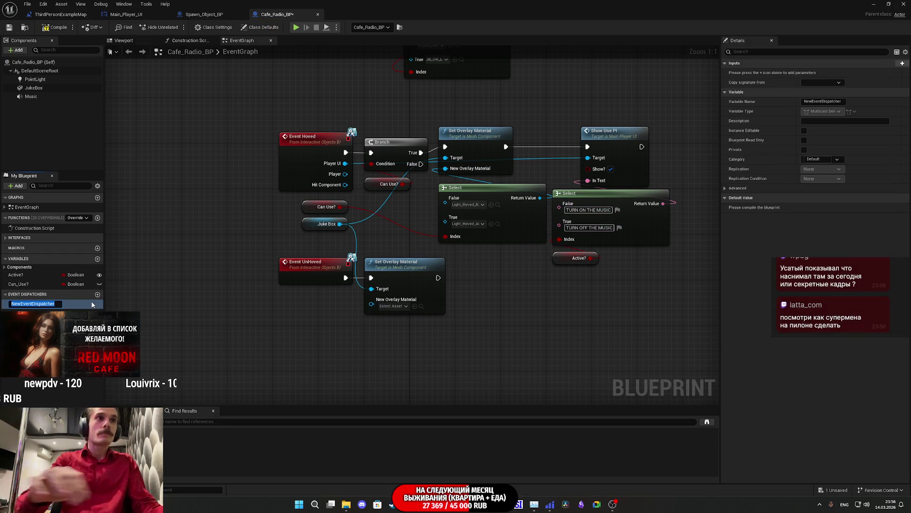
{"action": "type", "text": "J"}
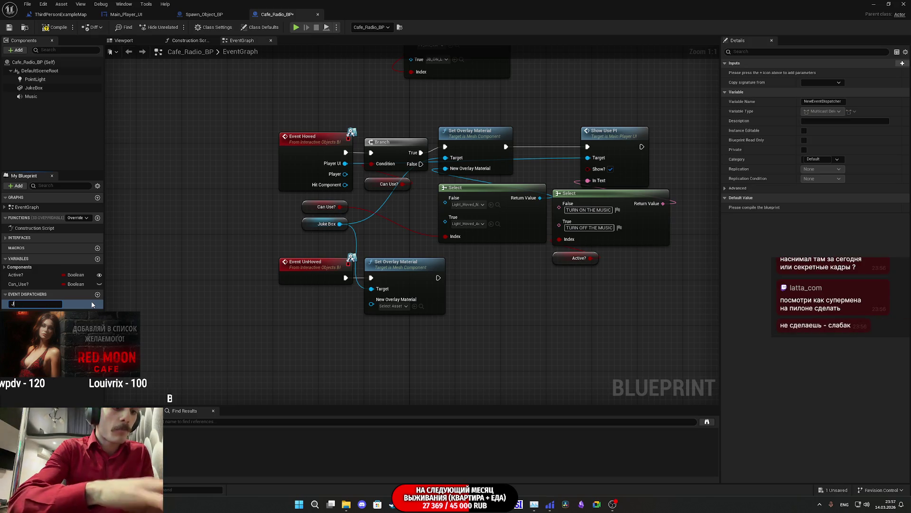
{"action": "type", "text": "B_US"}
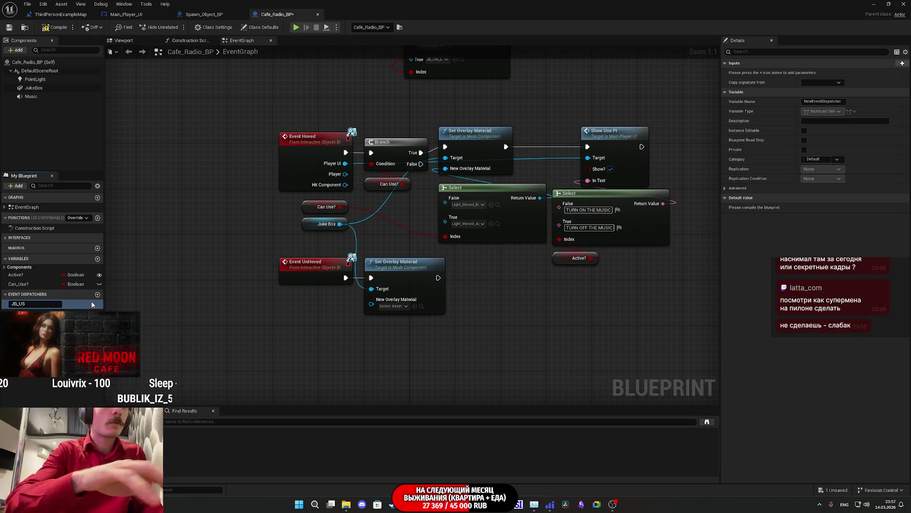
{"action": "type", "text": "e"}
{"action": "key", "text": "Return"}
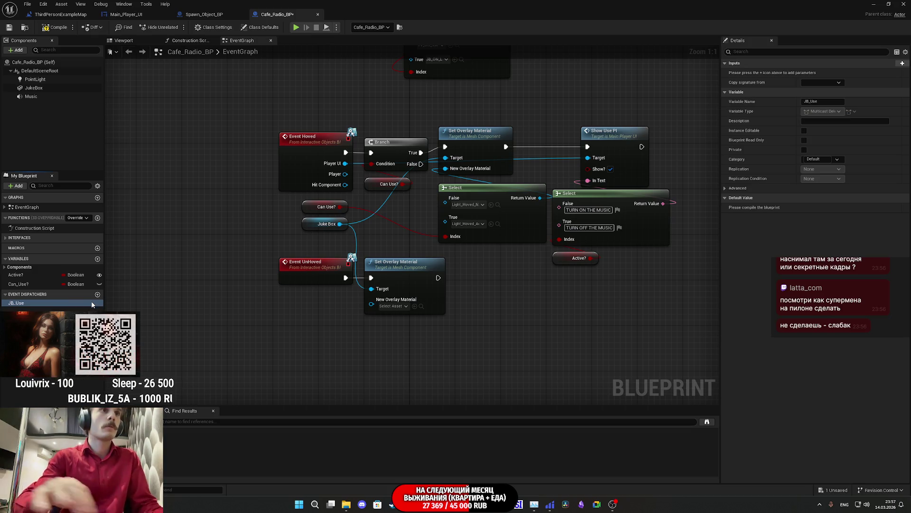
{"action": "left_click", "coordinate": [56, 27]}
{"action": "left_click", "coordinate": [9, 27]}
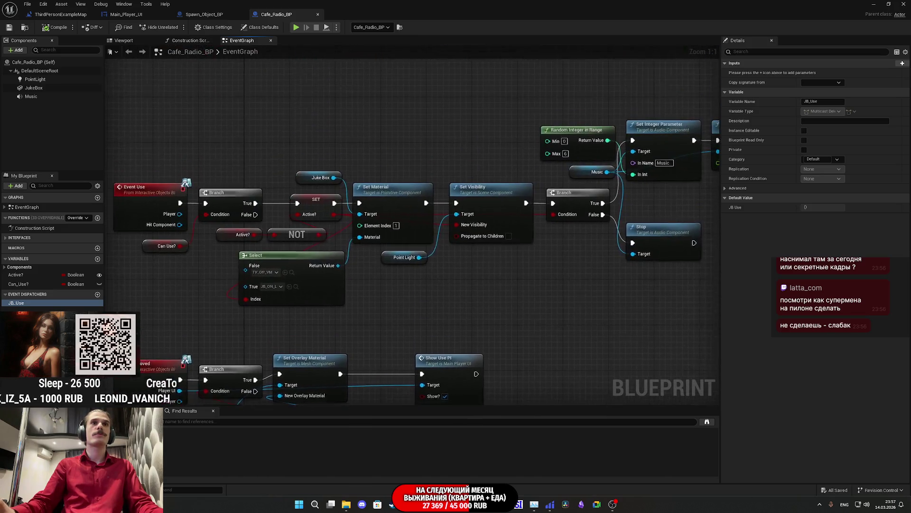
Step: Place a Call JB_Use node, wire both Play and Stop into it, and save
{"action": "mouse_move", "coordinate": [467, 274]}
{"action": "left_mouse_down"}
{"action": "mouse_move", "coordinate": [306, 286]}
{"action": "mouse_move", "coordinate": [540, 284]}
{"action": "mouse_move", "coordinate": [377, 295]}
{"action": "mouse_move", "coordinate": [237, 291]}
{"action": "left_mouse_up"}
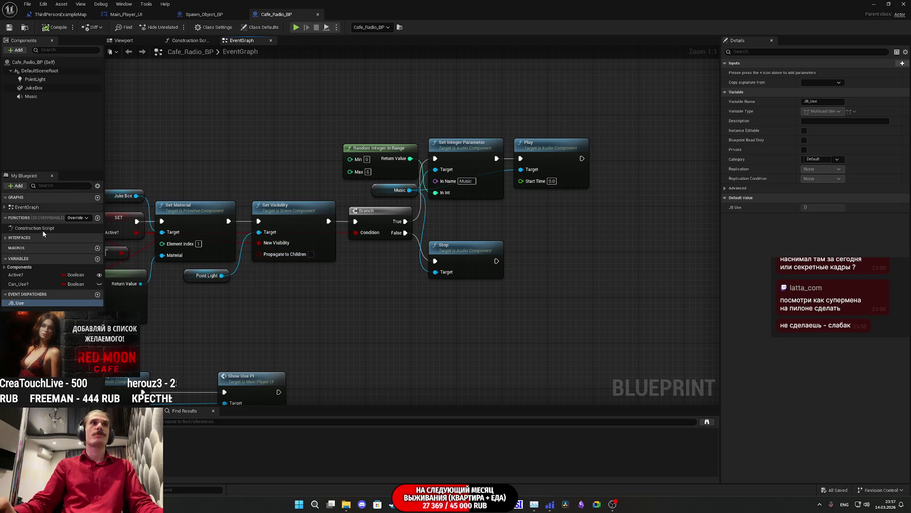
{"action": "mouse_move", "coordinate": [21, 304]}
{"action": "left_mouse_down"}
{"action": "mouse_move", "coordinate": [584, 253]}
{"action": "mouse_move", "coordinate": [548, 229]}
{"action": "left_mouse_up"}
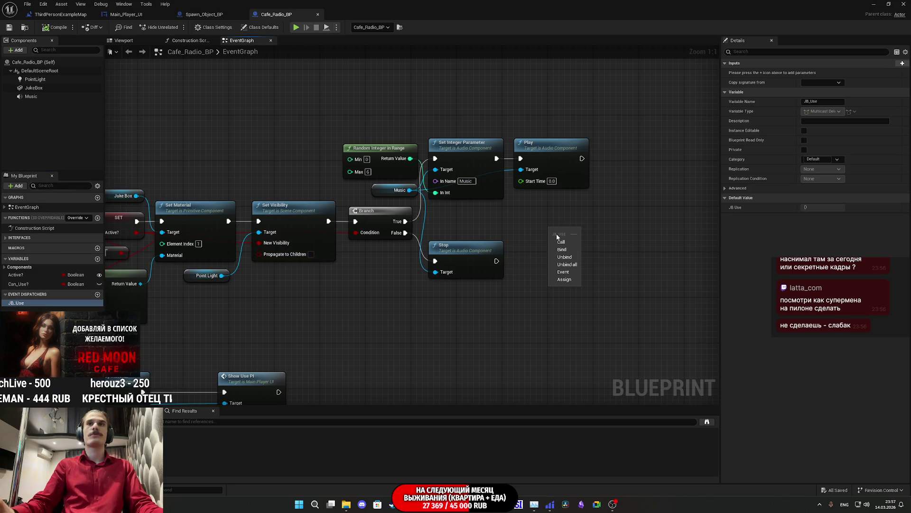
{"action": "left_click", "coordinate": [560, 232]}
{"action": "mouse_move", "coordinate": [609, 229]}
{"action": "left_mouse_down"}
{"action": "mouse_move", "coordinate": [655, 212]}
{"action": "mouse_move", "coordinate": [533, 259]}
{"action": "mouse_move", "coordinate": [496, 261]}
{"action": "left_mouse_up"}
{"action": "mouse_move", "coordinate": [582, 159]}
{"action": "left_mouse_down"}
{"action": "mouse_move", "coordinate": [617, 215]}
{"action": "mouse_move", "coordinate": [642, 199]}
{"action": "mouse_move", "coordinate": [630, 158]}
{"action": "left_mouse_up"}
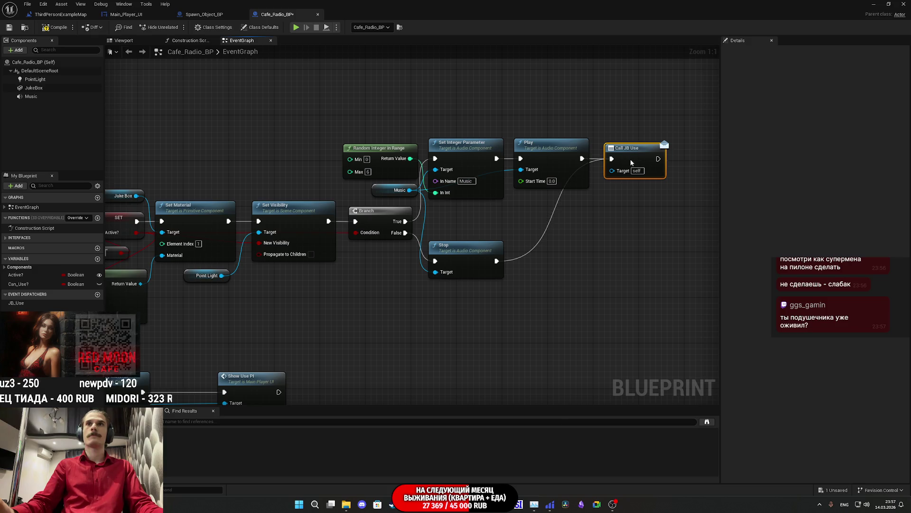
{"action": "left_click", "coordinate": [633, 208]}
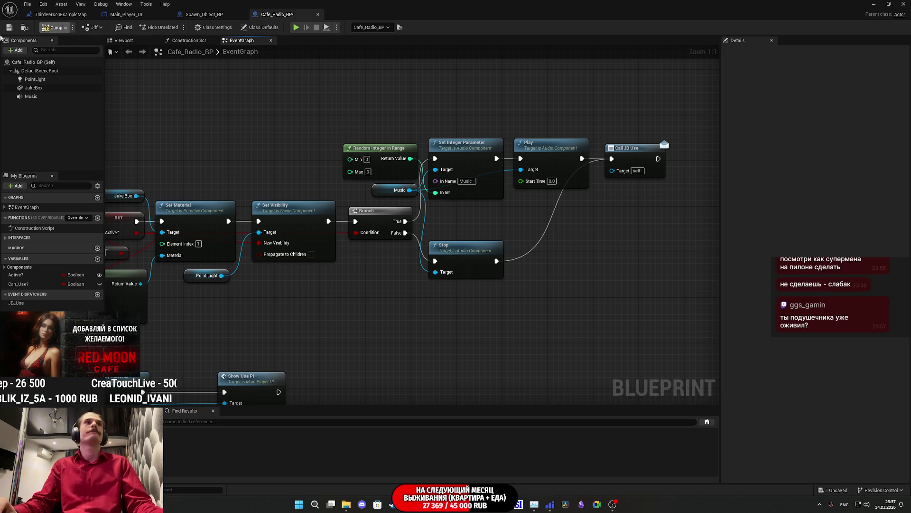
{"action": "left_click", "coordinate": [8, 27]}
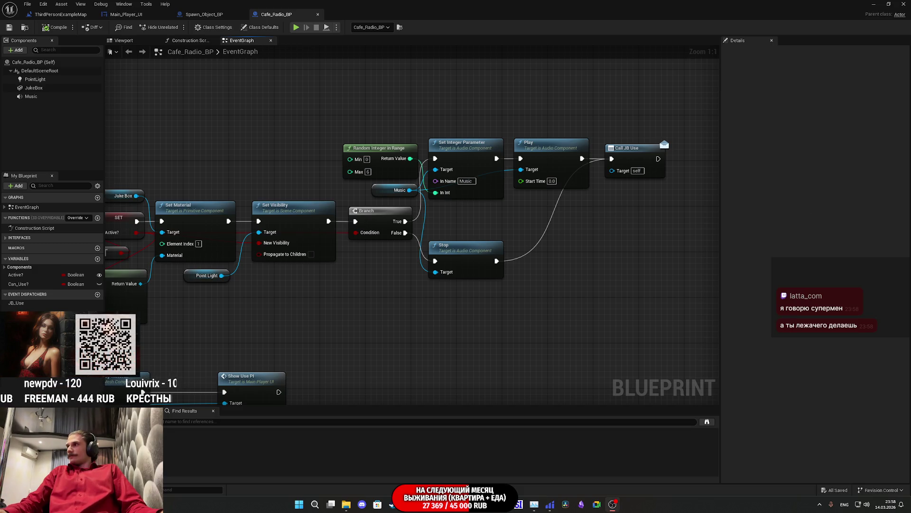
Step: Keep Cafe_Radio_BP saved with Play and Stop music both feeding Call JB_Use
{"action": "mouse_move", "coordinate": [408, 504]}
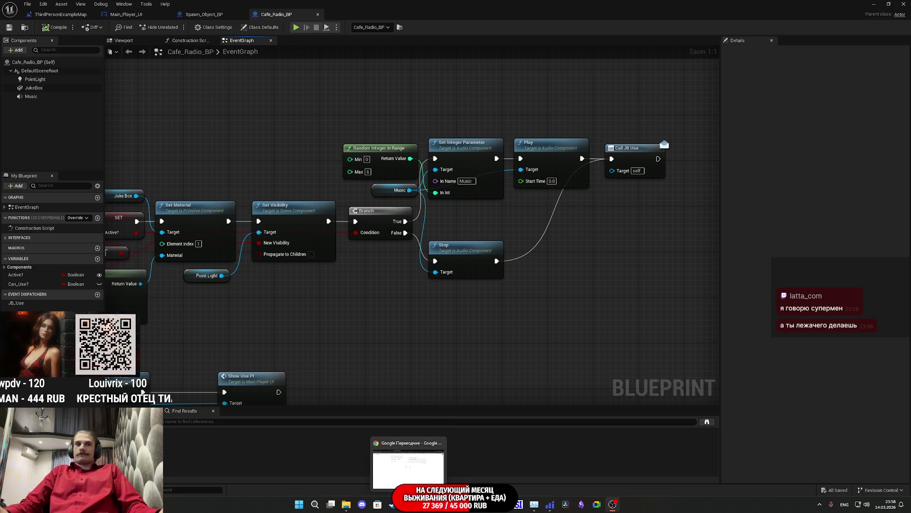
{"action": "left_click", "coordinate": [414, 449]}
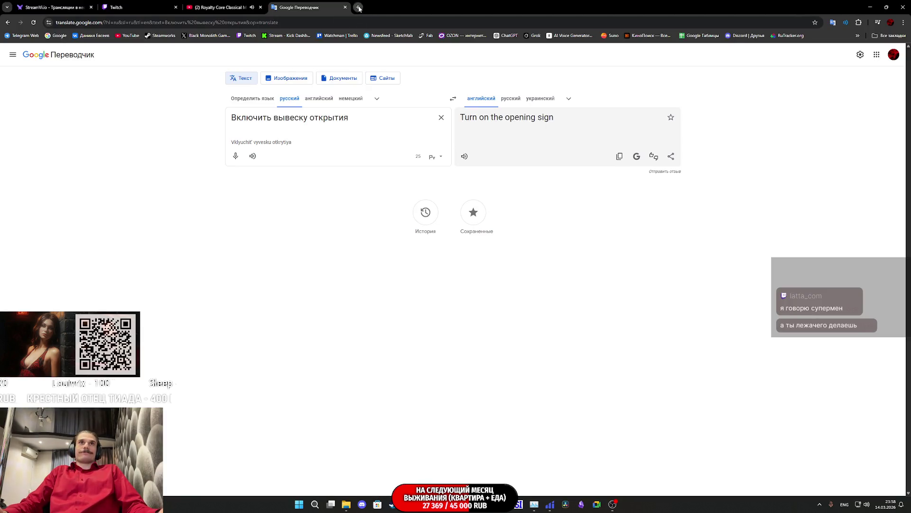
{"action": "left_click", "coordinate": [360, 9]}
{"action": "type", "text": "супермена на пилоне"}
{"action": "key", "text": "Return"}
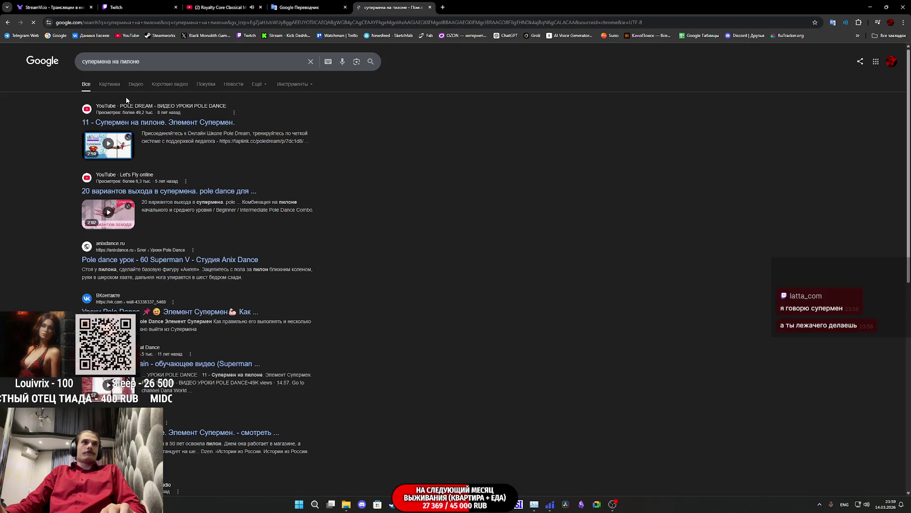
{"action": "left_click", "coordinate": [118, 89]}
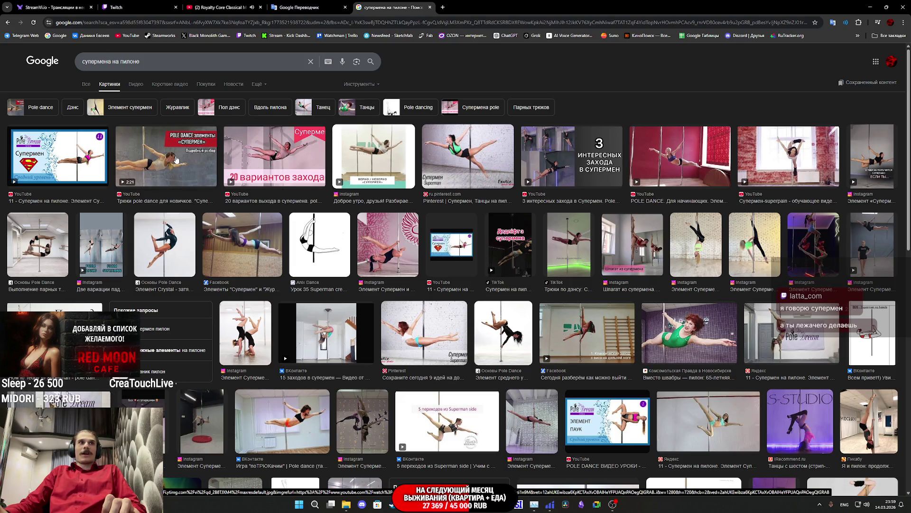
{"action": "left_click", "coordinate": [172, 160]}
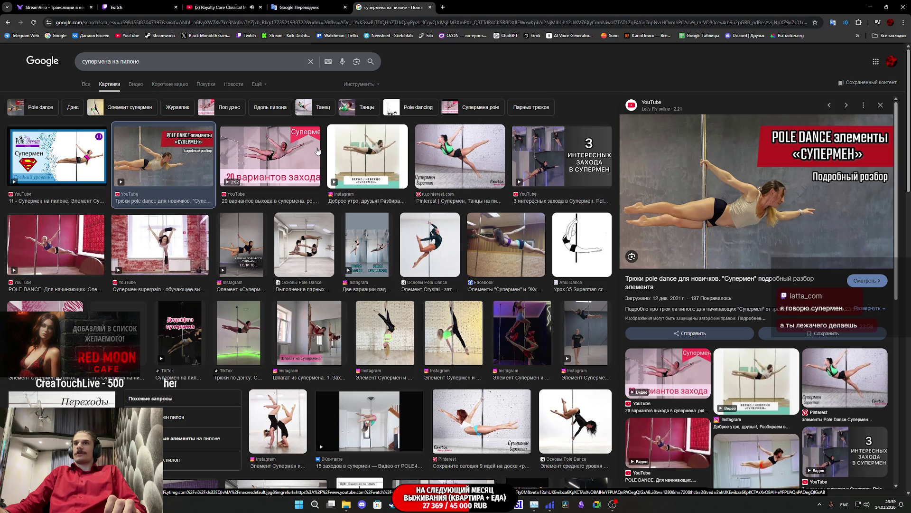
{"action": "left_click", "coordinate": [430, 7]}
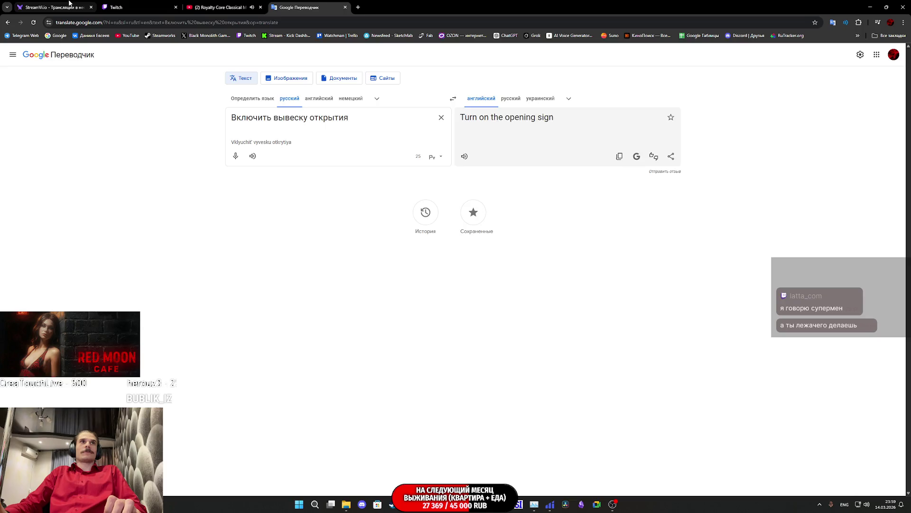
{"action": "left_click", "coordinate": [69, 4]}
{"action": "left_click", "coordinate": [141, 8]}
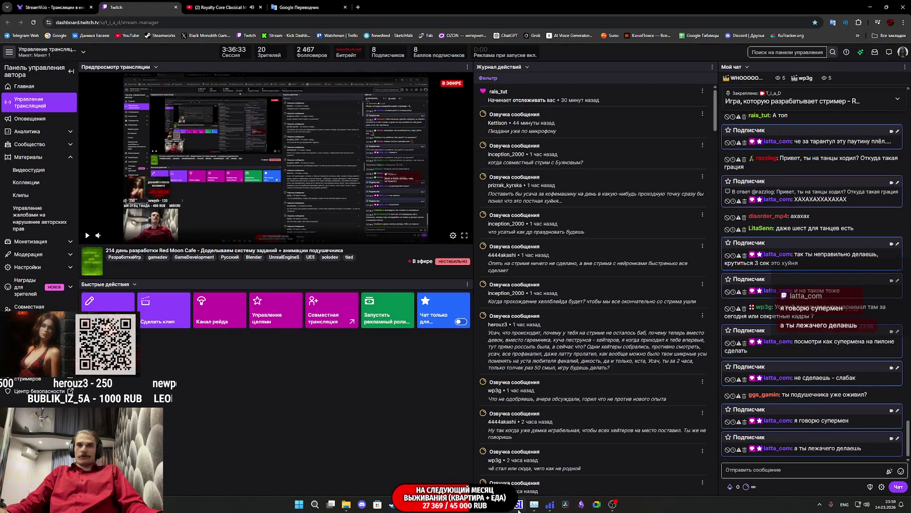
{"action": "mouse_move", "coordinate": [612, 511]}
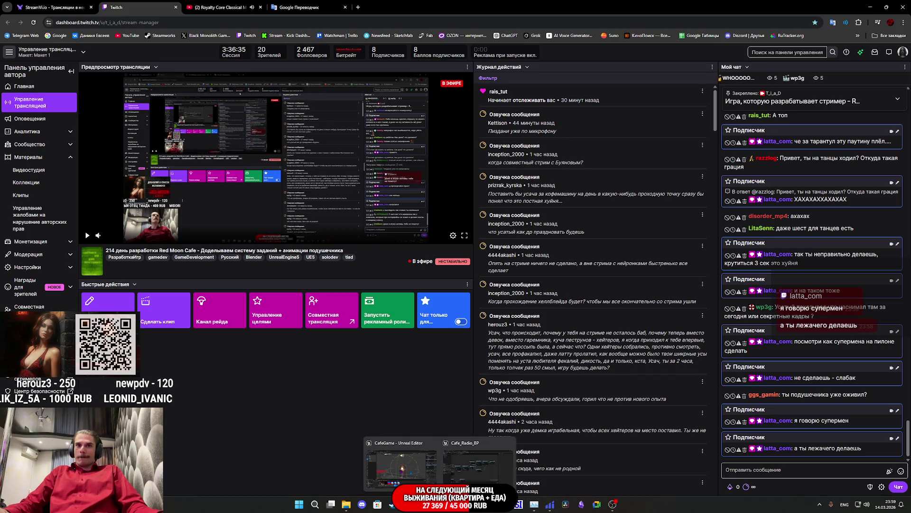
{"action": "left_click", "coordinate": [519, 504]}
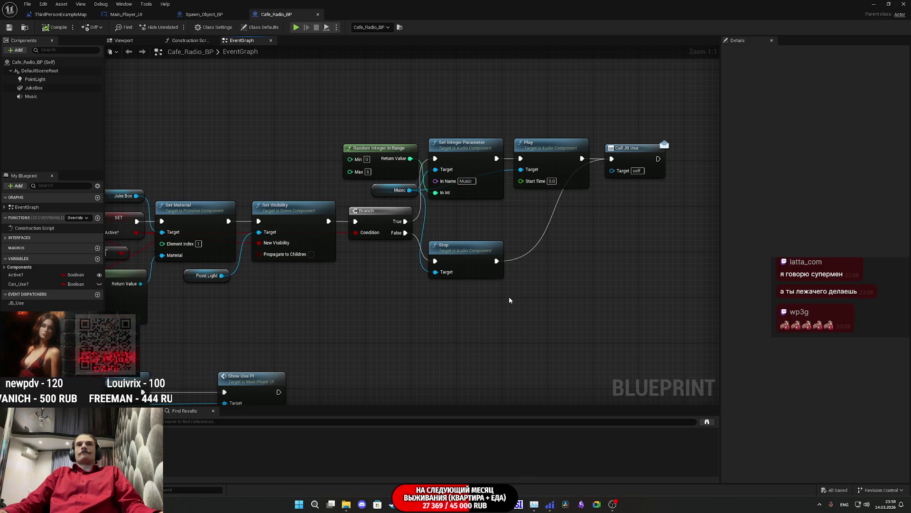
Step: Check the Play and Call JB Use wiring, close Cafe_Radio_BP, and return to the level blueprint graph
{"action": "left_click_drag", "start_coordinate": [503, 302], "coordinate": [659, 297]}
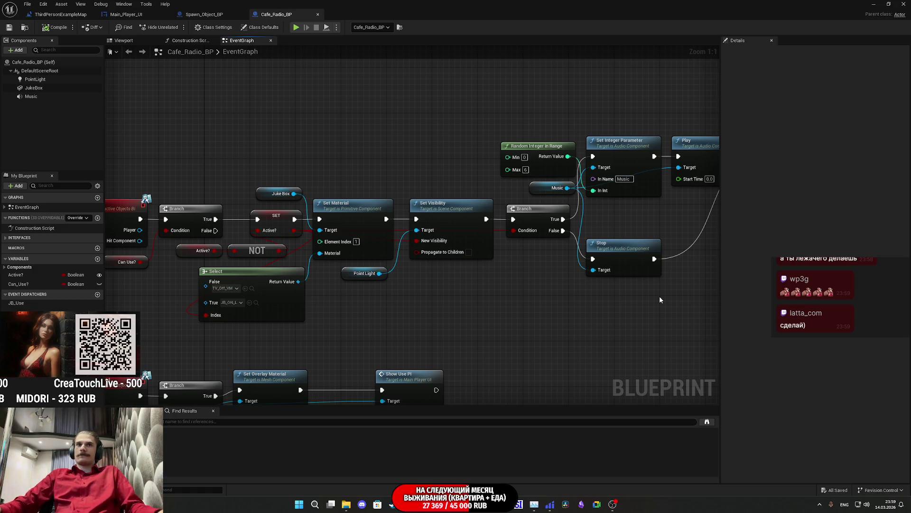
{"action": "left_click_drag", "start_coordinate": [401, 312], "coordinate": [519, 208]}
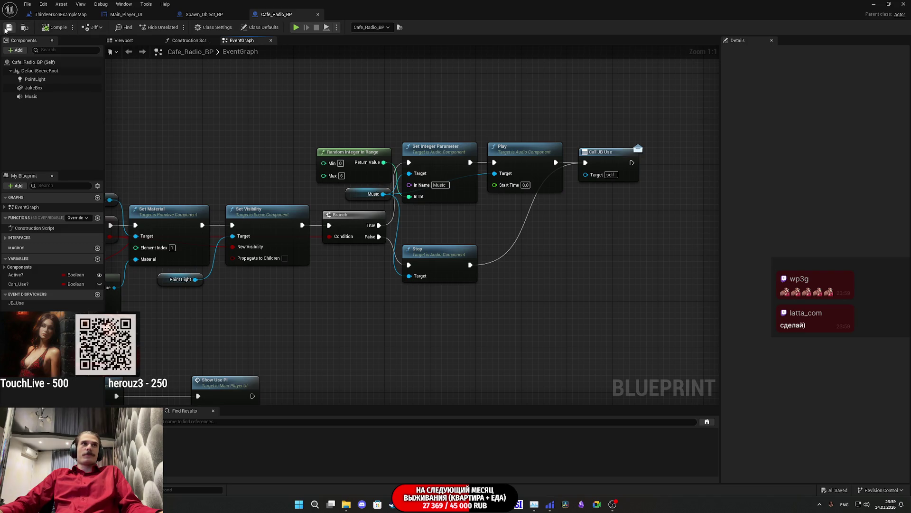
{"action": "left_click", "coordinate": [317, 15]}
{"action": "left_click", "coordinate": [61, 14]}
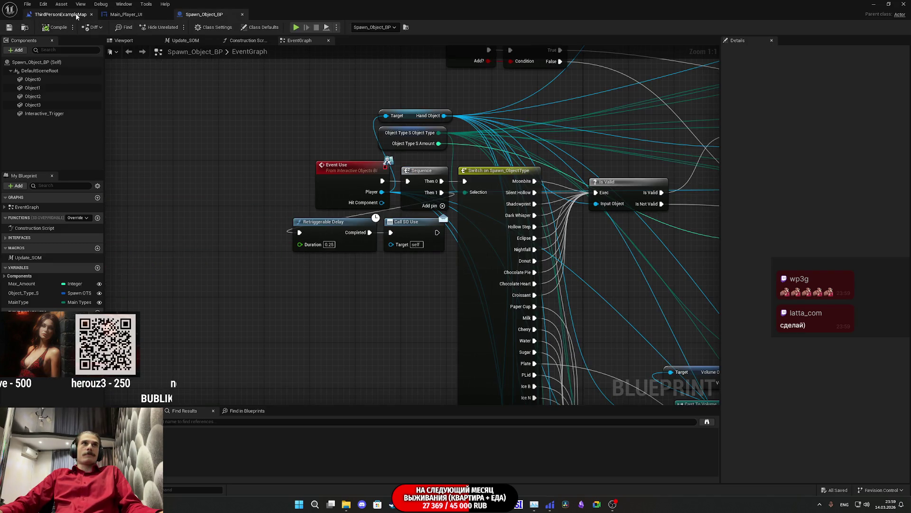
Step: From Cafe_Radio_BP, add a Bind Event to JB Use chained between the SO Use bind and Delay
{"action": "scroll", "coordinate": [473, 169], "scroll_direction": "down", "scroll_amount": 4}
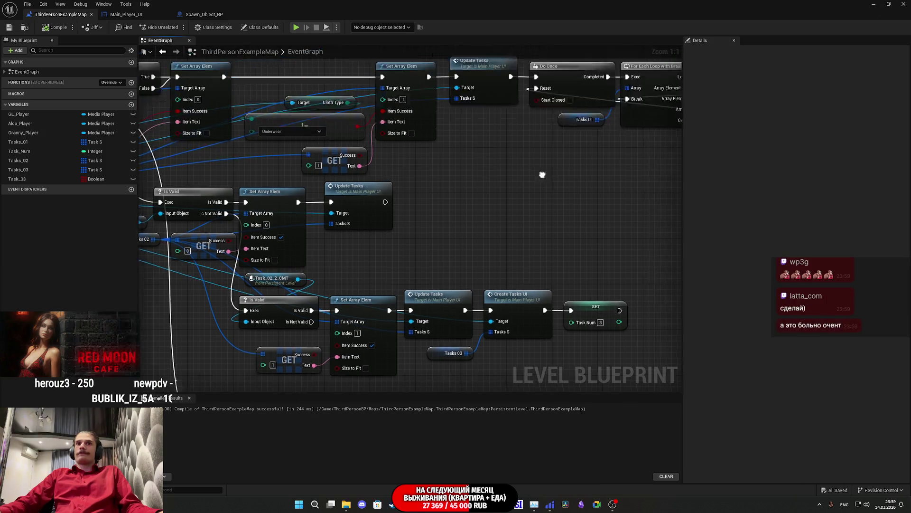
{"action": "left_click_drag", "start_coordinate": [473, 147], "coordinate": [473, 169]}
{"action": "scroll", "coordinate": [483, 244], "scroll_direction": "up", "scroll_amount": 4}
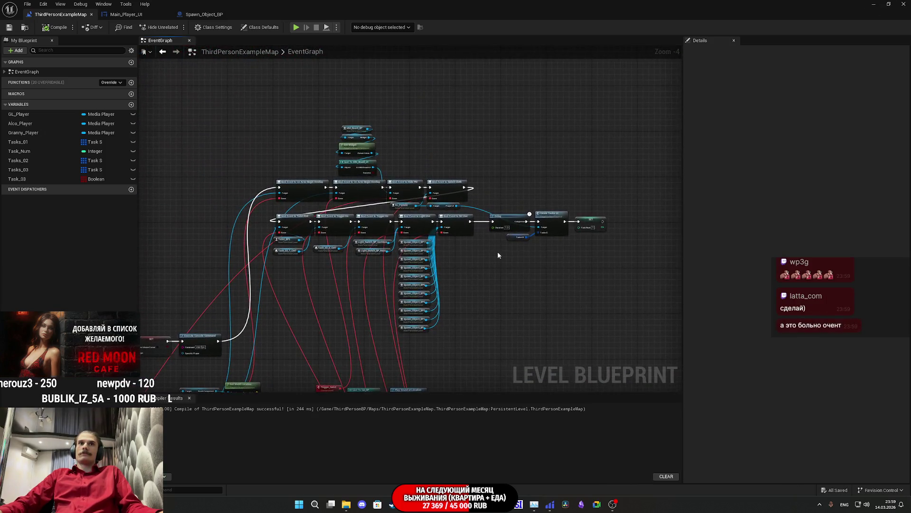
{"action": "left_click", "coordinate": [888, 4]}
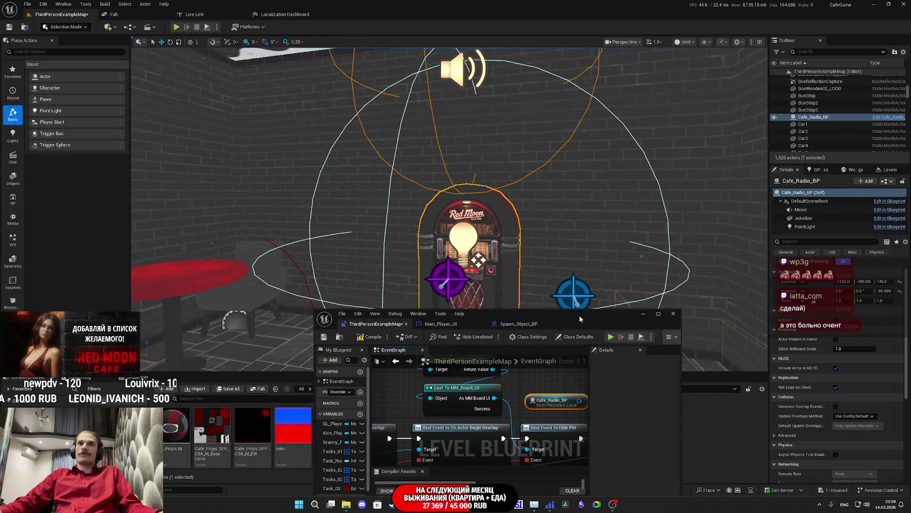
{"action": "double_click", "coordinate": [556, 316]}
{"action": "mouse_move", "coordinate": [323, 93]}
{"action": "left_mouse_down"}
{"action": "mouse_move", "coordinate": [374, 156]}
{"action": "mouse_move", "coordinate": [425, 264]}
{"action": "mouse_move", "coordinate": [483, 293]}
{"action": "left_mouse_up"}
{"action": "type", "text": "jb"}
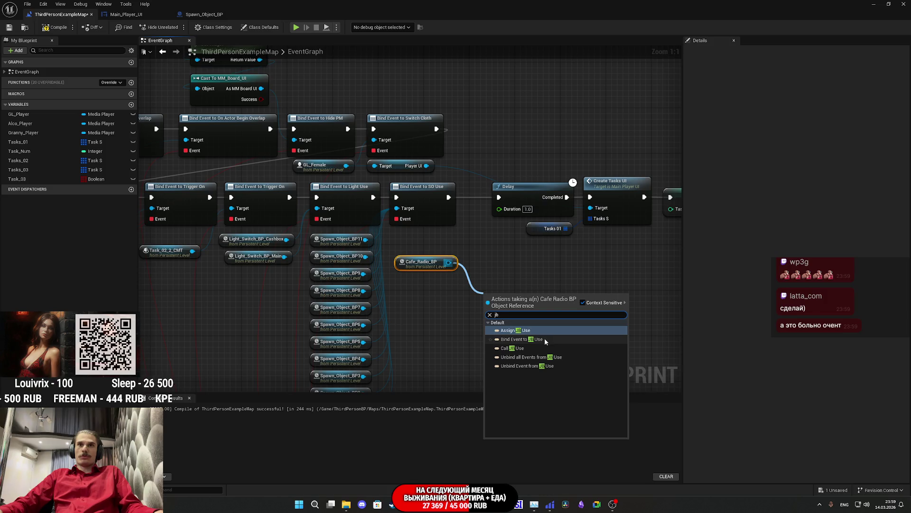
{"action": "left_click", "coordinate": [545, 339]}
{"action": "left_click_drag", "start_coordinate": [487, 305], "coordinate": [449, 197]}
{"action": "left_click_drag", "start_coordinate": [538, 307], "coordinate": [499, 197]}
Step: Rearrange the Delay, Create Tasks UI, SET and Tasks 01 nodes around the new JB Use bind
{"action": "left_click_drag", "start_coordinate": [403, 262], "coordinate": [569, 190]}
{"action": "left_click_drag", "start_coordinate": [375, 209], "coordinate": [502, 212]}
{"action": "left_click_drag", "start_coordinate": [387, 330], "coordinate": [375, 222]}
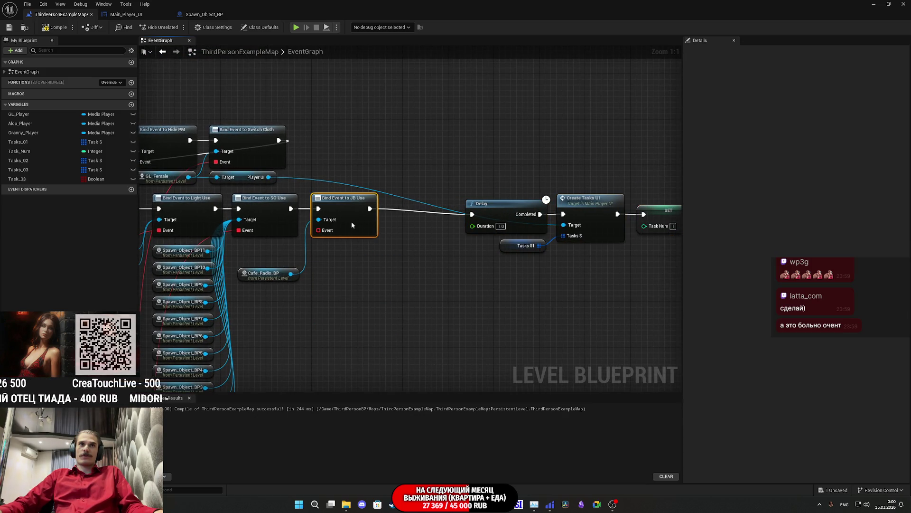
{"action": "left_click_drag", "start_coordinate": [276, 280], "coordinate": [276, 257]}
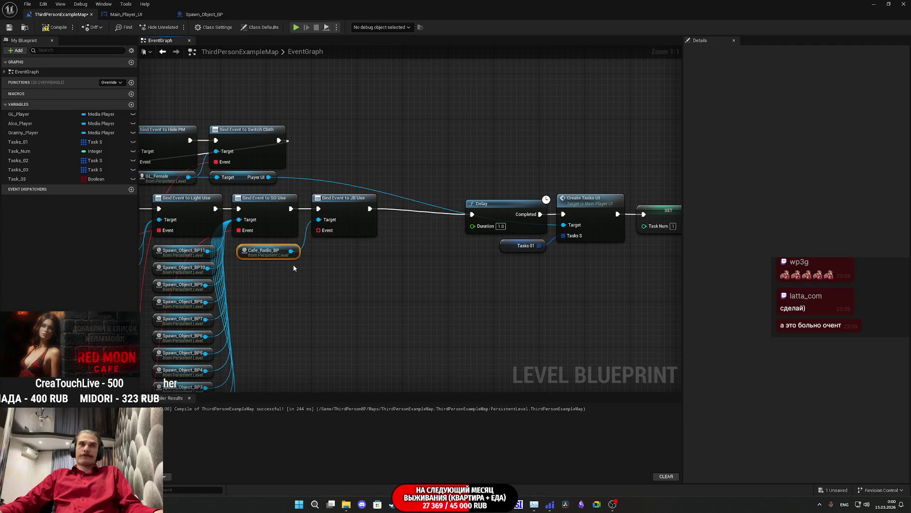
{"action": "left_click_drag", "start_coordinate": [370, 297], "coordinate": [563, 171]}
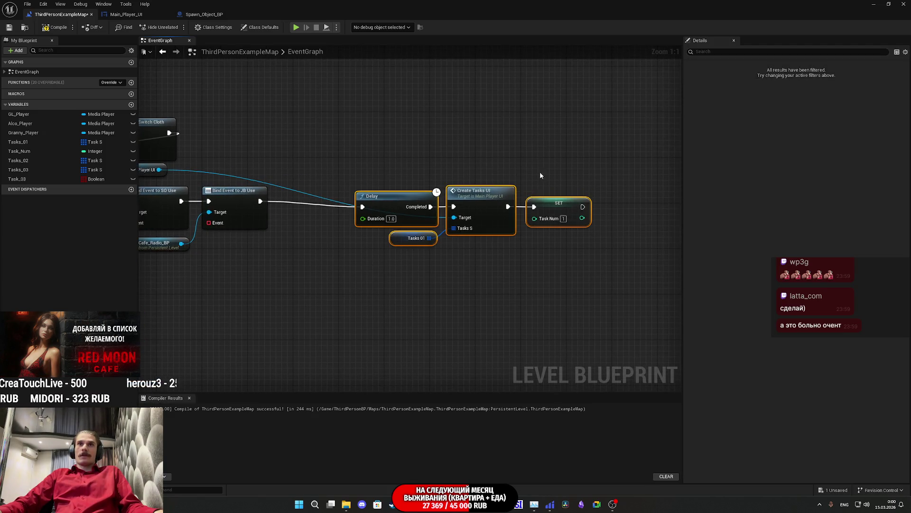
{"action": "left_click_drag", "start_coordinate": [528, 196], "coordinate": [446, 192]}
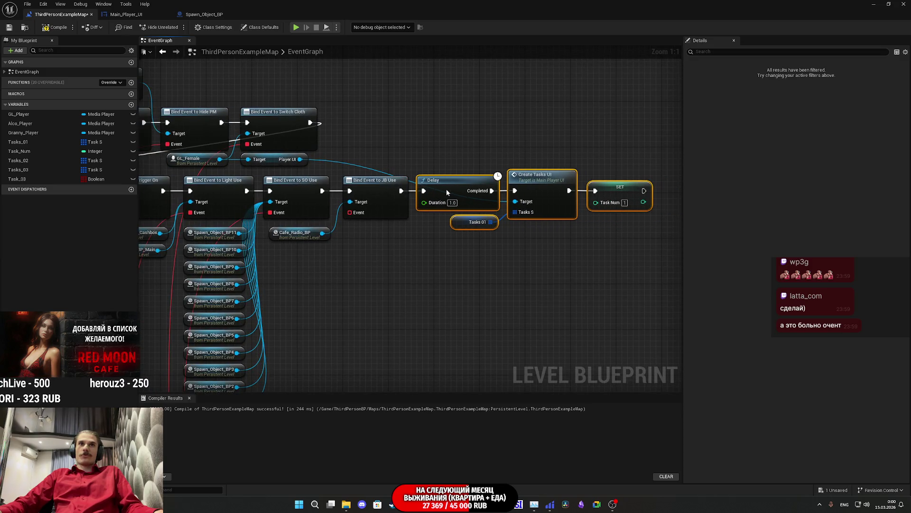
{"action": "left_click", "coordinate": [447, 267]}
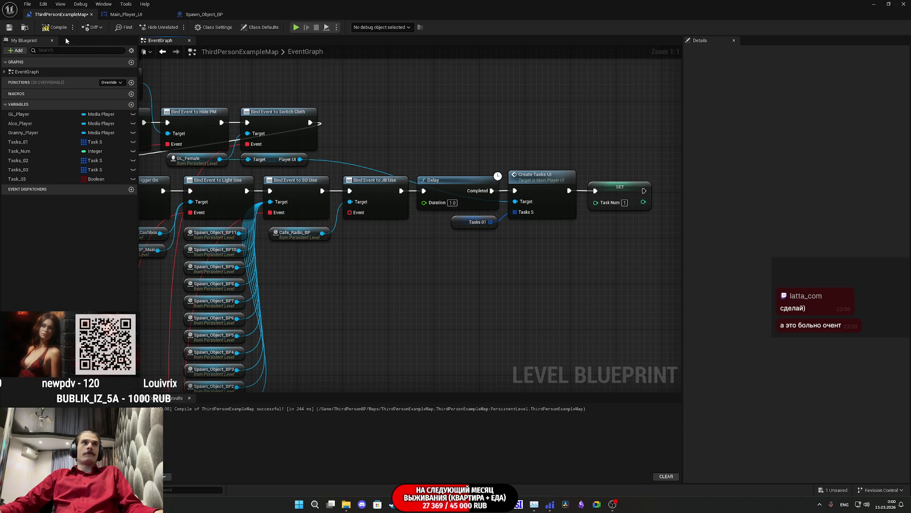
Step: Connect the JB Use bind's event to Update_Tasks, compile, and save the map
{"action": "left_click", "coordinate": [7, 28]}
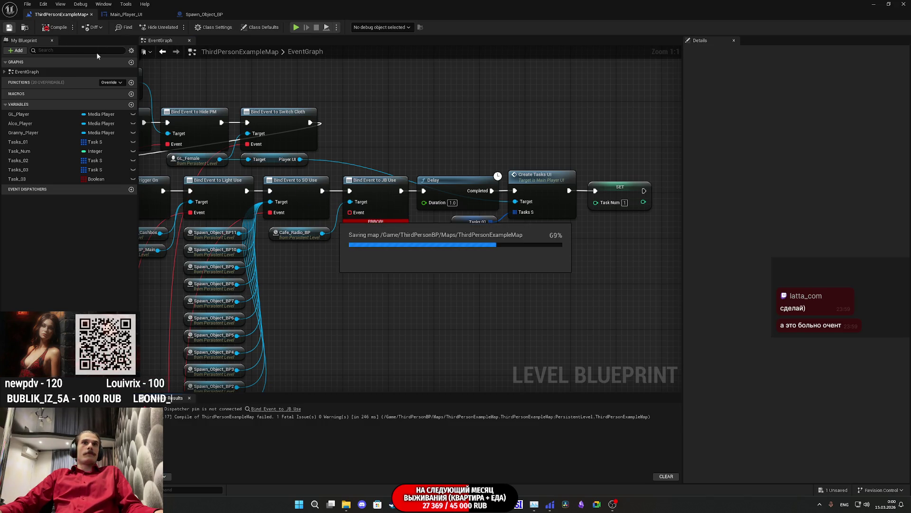
{"action": "mouse_move", "coordinate": [352, 212]}
{"action": "left_mouse_down"}
{"action": "mouse_move", "coordinate": [329, 361]}
{"action": "mouse_move", "coordinate": [163, 256]}
{"action": "mouse_move", "coordinate": [269, 78]}
{"action": "mouse_move", "coordinate": [329, 306]}
{"action": "mouse_move", "coordinate": [374, 422]}
{"action": "mouse_move", "coordinate": [385, 296]}
{"action": "left_mouse_up"}
{"action": "left_click", "coordinate": [56, 27]}
{"action": "left_click", "coordinate": [9, 27]}
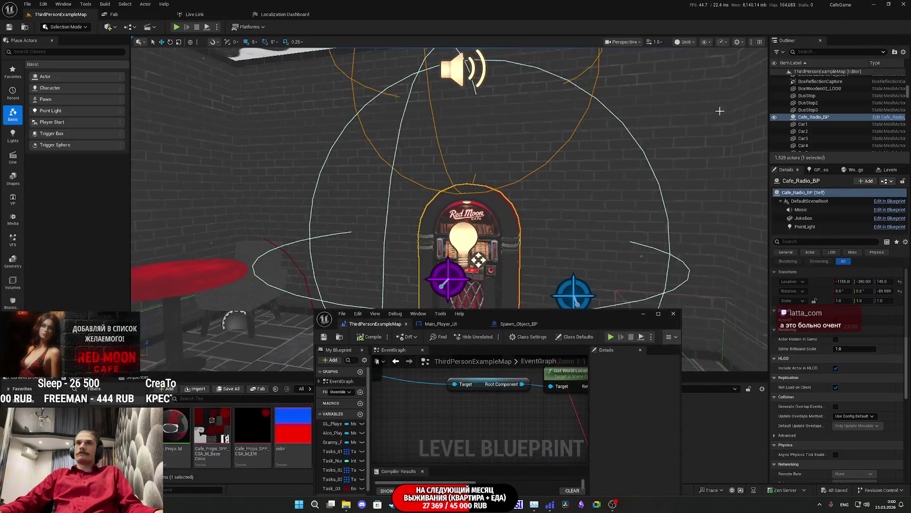
{"action": "mouse_move", "coordinate": [719, 110]}
{"action": "left_mouse_down"}
{"action": "mouse_move", "coordinate": [136, 53]}
{"action": "mouse_move", "coordinate": [584, 206]}
{"action": "left_mouse_up"}
Step: Add Main_Door_BP and Open_TAB_BP references to the Level Blueprint graph from the Outliner
{"action": "left_click", "coordinate": [476, 181]}
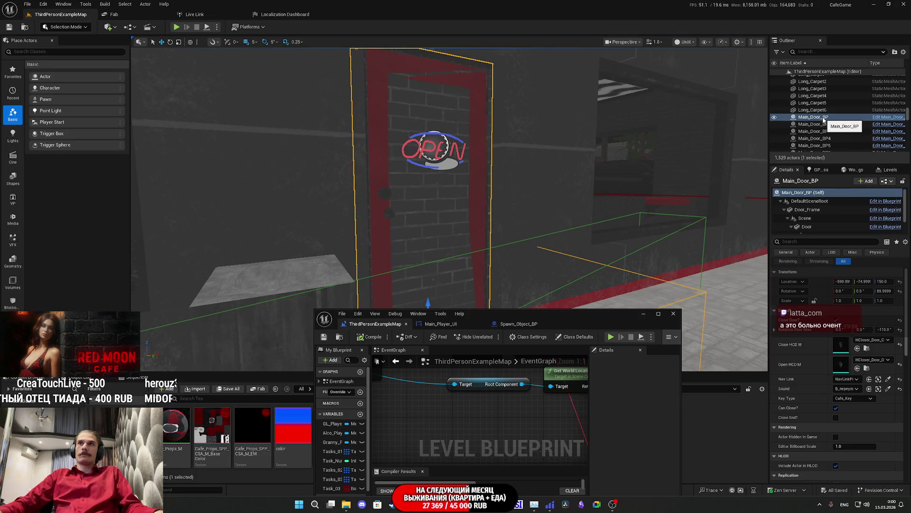
{"action": "left_click_drag", "start_coordinate": [824, 121], "coordinate": [465, 414]}
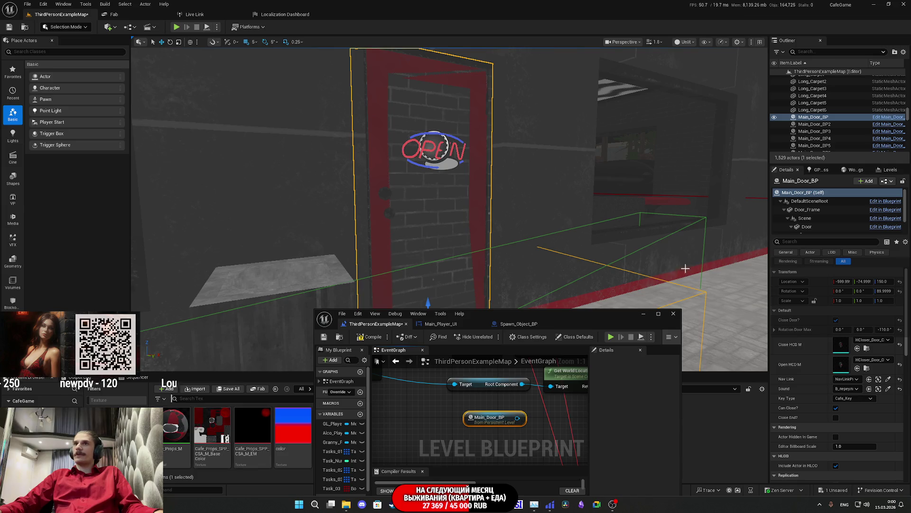
{"action": "left_click", "coordinate": [459, 148]}
{"action": "mouse_move", "coordinate": [813, 117]}
{"action": "left_mouse_down"}
{"action": "mouse_move", "coordinate": [809, 145]}
{"action": "mouse_move", "coordinate": [422, 426]}
{"action": "mouse_move", "coordinate": [431, 437]}
{"action": "left_mouse_up"}
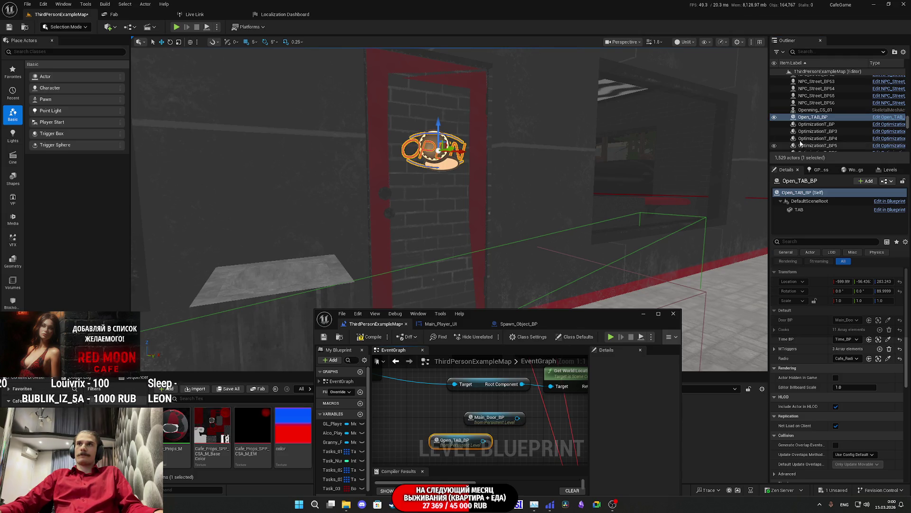
Step: Open the Open_TAB_BP and Main_Door_BP blueprints for editing
{"action": "left_click", "coordinate": [887, 182]}
{"action": "left_click", "coordinate": [845, 204]}
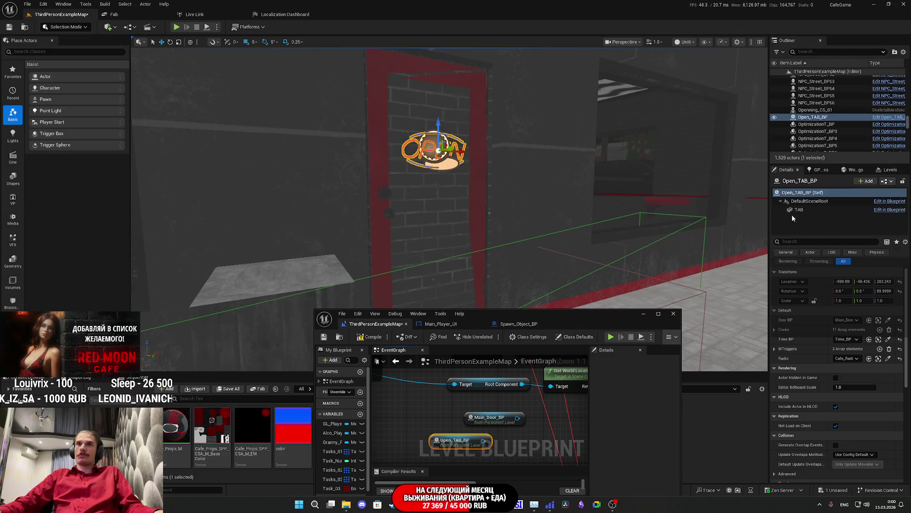
{"action": "left_click", "coordinate": [482, 215]}
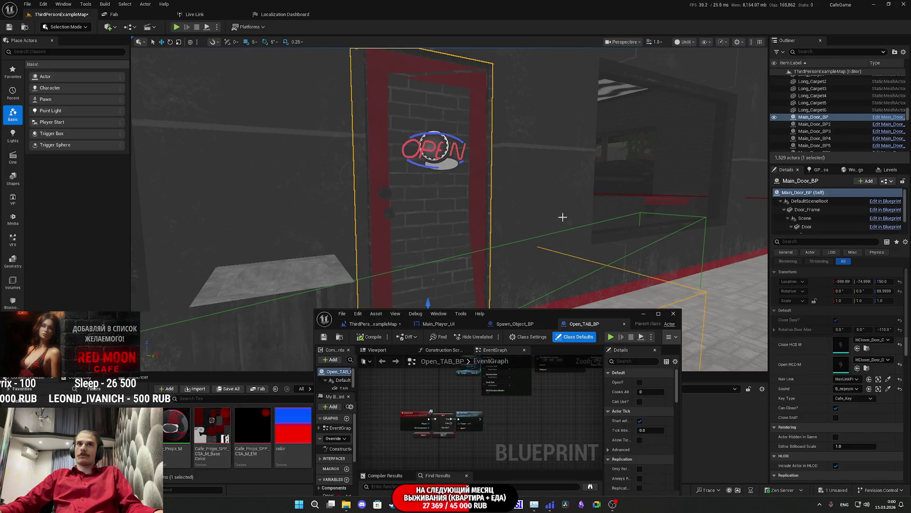
{"action": "left_click", "coordinate": [884, 182]}
{"action": "left_click", "coordinate": [850, 201]}
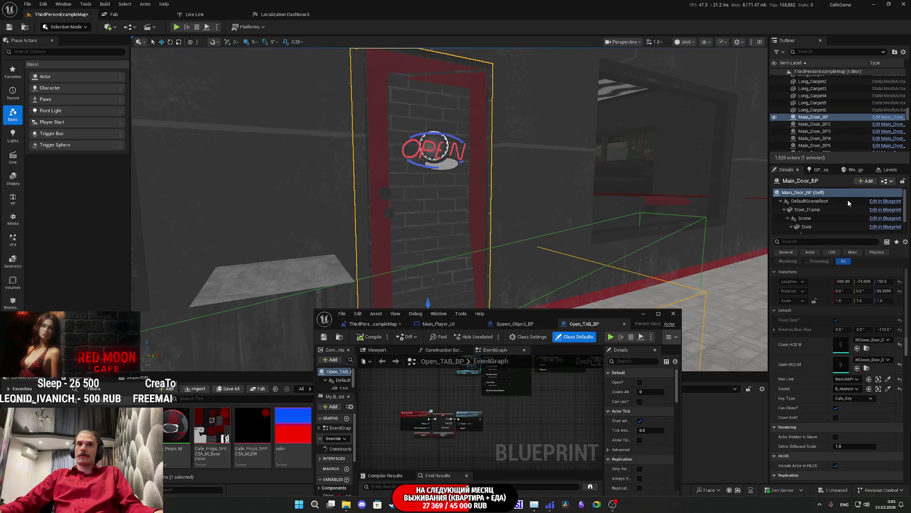
Step: Create a Door_Locker_Use event dispatcher in Main_Door_BP, compile and save, then drag it into the graph
{"action": "double_click", "coordinate": [624, 318]}
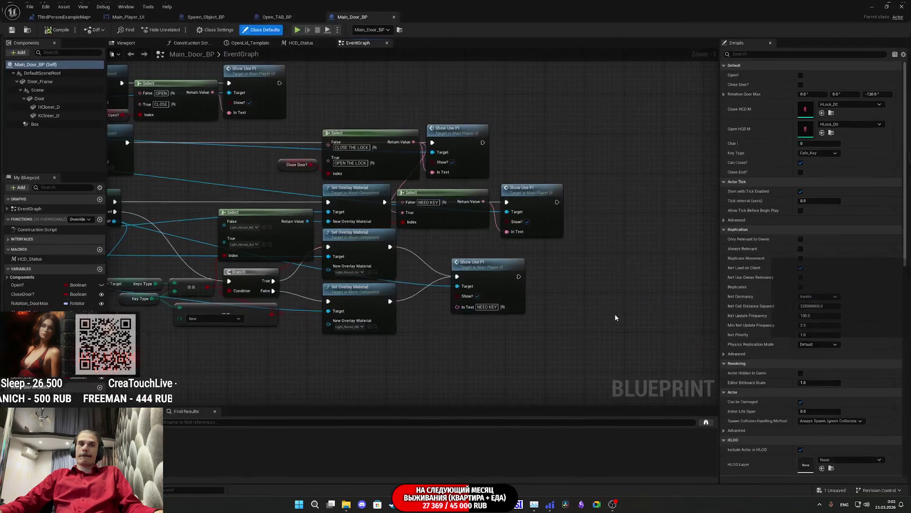
{"action": "left_click", "coordinate": [98, 386]}
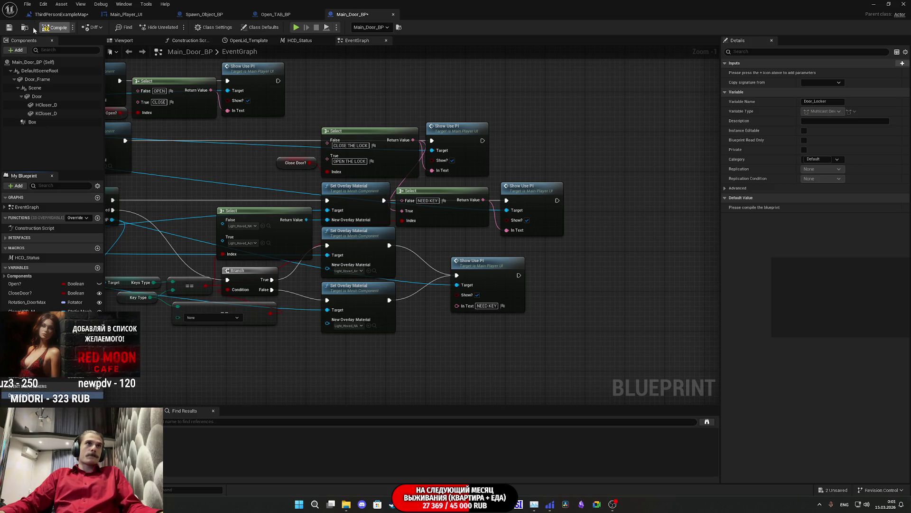
{"action": "left_click", "coordinate": [8, 28]}
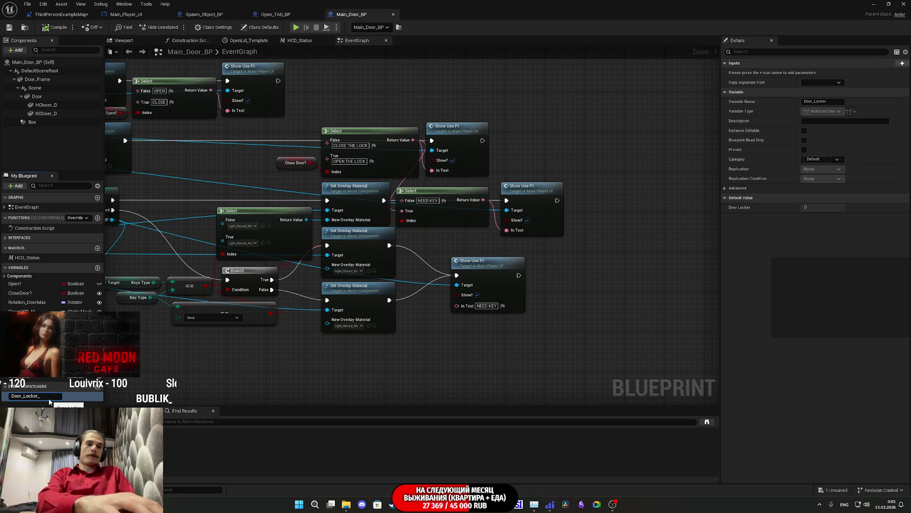
{"action": "type", "text": "Use"}
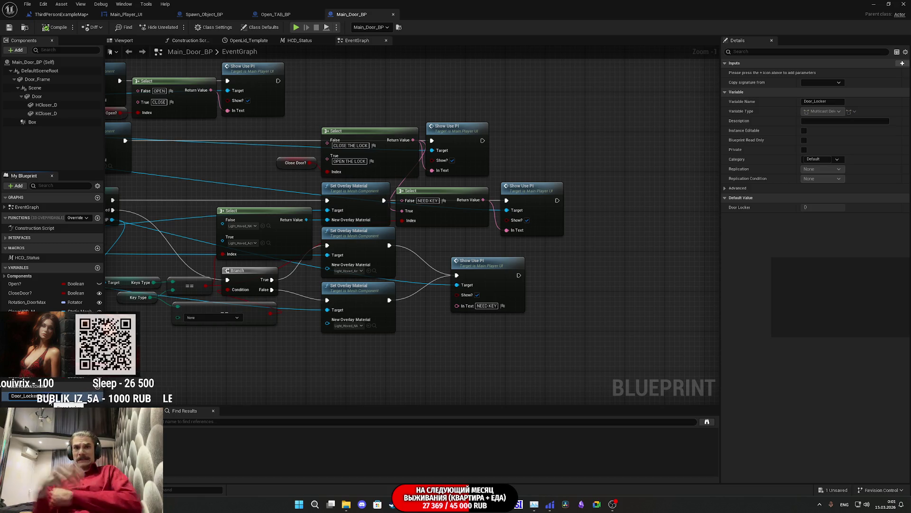
{"action": "key", "text": "Return"}
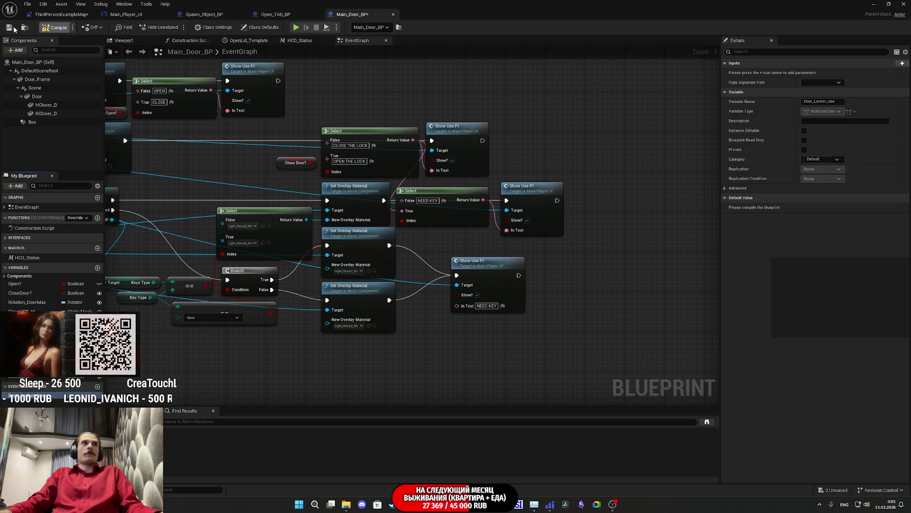
{"action": "left_click", "coordinate": [56, 27]}
{"action": "left_click", "coordinate": [10, 27]}
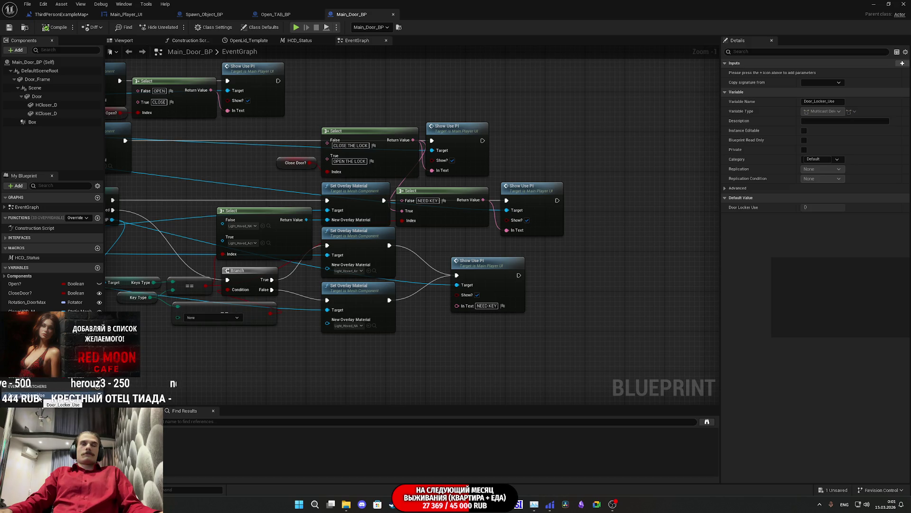
{"action": "mouse_move", "coordinate": [42, 399]}
{"action": "left_mouse_down"}
{"action": "mouse_move", "coordinate": [405, 333]}
{"action": "mouse_move", "coordinate": [597, 322]}
{"action": "left_mouse_up"}
Step: Place a Call Door Locker Use node in the Main_Door_BP event graph
{"action": "left_click", "coordinate": [609, 333]}
{"action": "scroll", "coordinate": [598, 327], "scroll_direction": "down", "scroll_amount": 3}
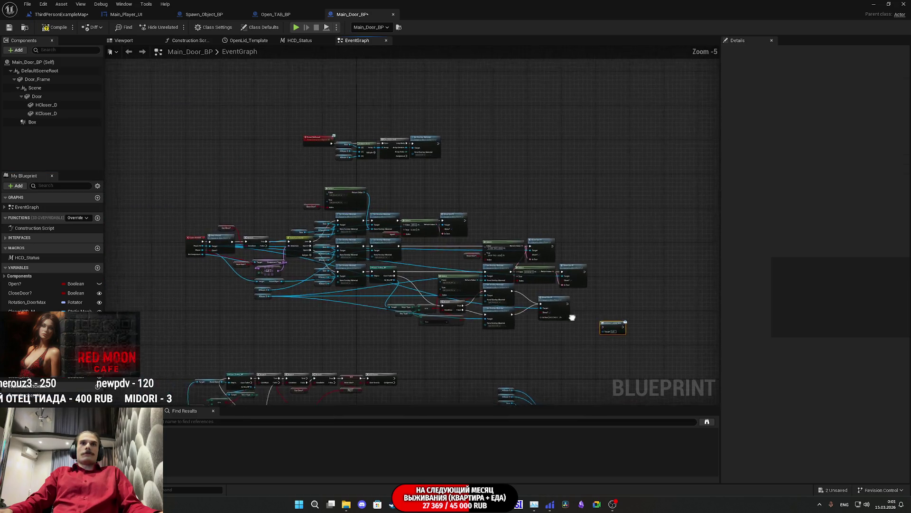
{"action": "scroll", "coordinate": [253, 254], "scroll_direction": "up", "scroll_amount": 2}
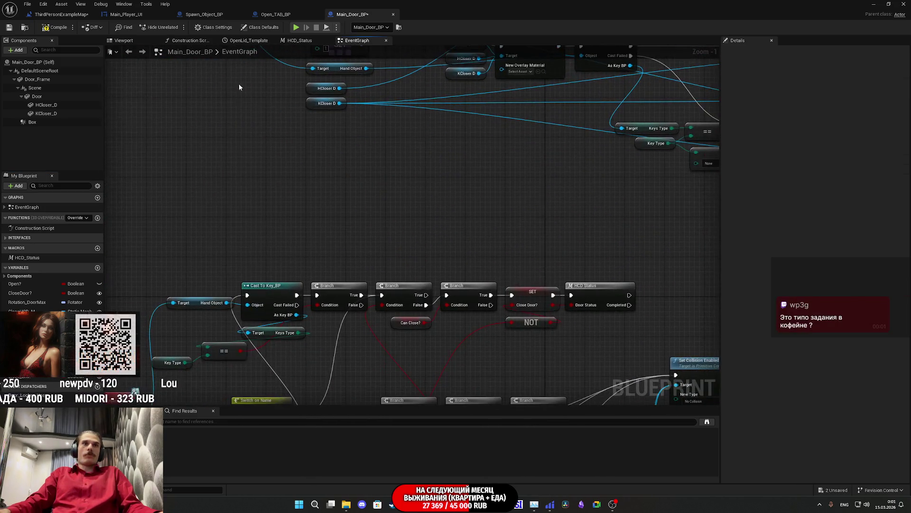
{"action": "scroll", "coordinate": [275, 236], "scroll_direction": "down", "scroll_amount": 4}
{"action": "scroll", "coordinate": [274, 236], "scroll_direction": "up", "scroll_amount": 4}
{"action": "scroll", "coordinate": [579, 209], "scroll_direction": "down", "scroll_amount": 3}
{"action": "scroll", "coordinate": [579, 213], "scroll_direction": "up", "scroll_amount": 2}
{"action": "scroll", "coordinate": [495, 209], "scroll_direction": "down", "scroll_amount": 2}
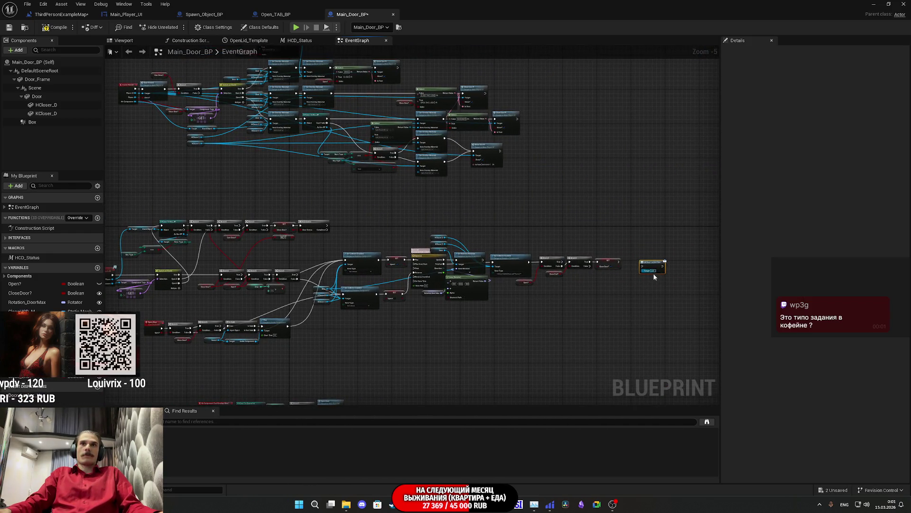
{"action": "scroll", "coordinate": [473, 283], "scroll_direction": "up", "scroll_amount": 6}
{"action": "scroll", "coordinate": [530, 290], "scroll_direction": "right", "scroll_amount": 5}
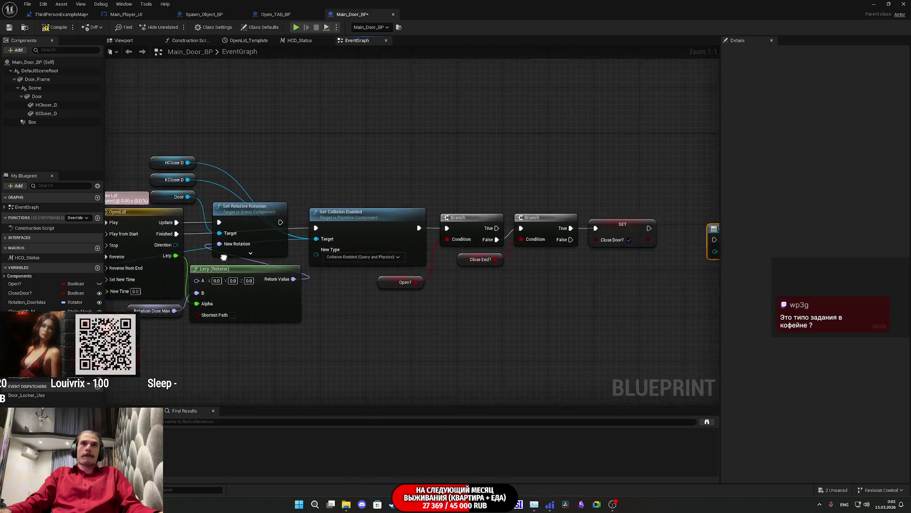
{"action": "scroll", "coordinate": [498, 285], "scroll_direction": "right", "scroll_amount": 1}
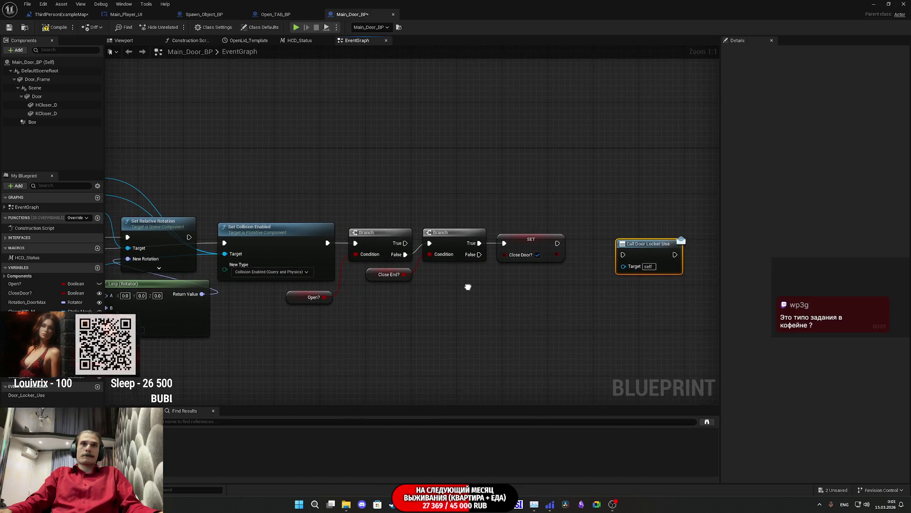
Step: Survey the door-opening branches, OpenLid timeline area and Cast To Key_BP logic
{"action": "left_click_drag", "start_coordinate": [303, 302], "coordinate": [305, 297]}
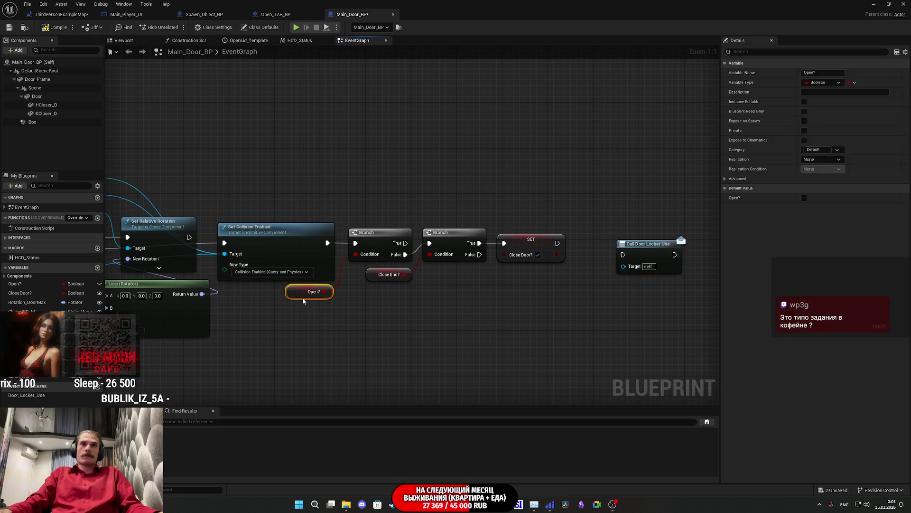
{"action": "scroll", "coordinate": [424, 312], "scroll_direction": "down", "scroll_amount": 4}
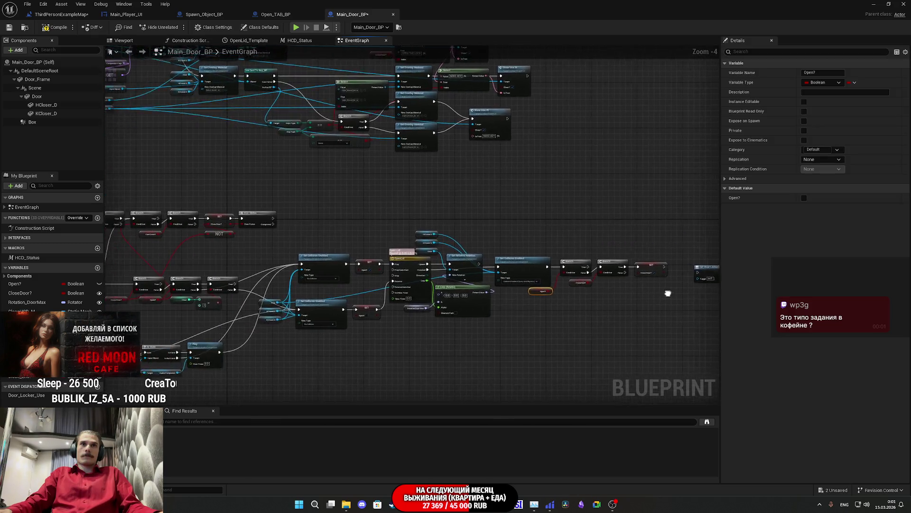
{"action": "left_click_drag", "start_coordinate": [288, 296], "coordinate": [313, 287]}
{"action": "scroll", "coordinate": [313, 287], "scroll_direction": "up", "scroll_amount": 4}
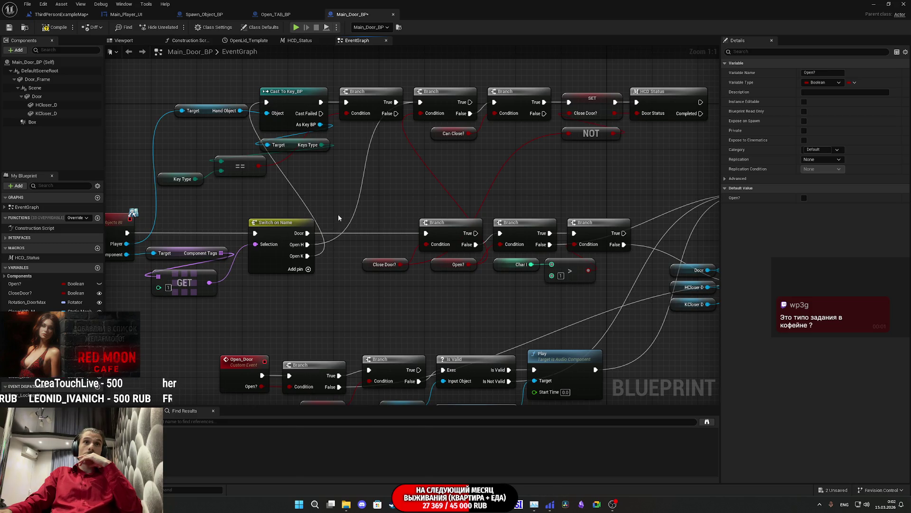
{"action": "left_click_drag", "start_coordinate": [339, 218], "coordinate": [270, 264]}
{"action": "scroll", "coordinate": [415, 236], "scroll_direction": "down", "scroll_amount": 3}
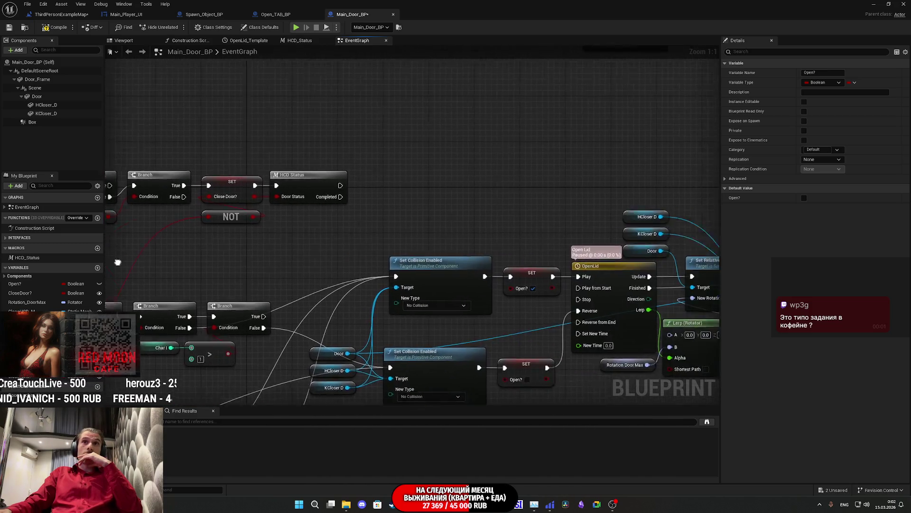
{"action": "left_click_drag", "start_coordinate": [701, 301], "coordinate": [557, 304]}
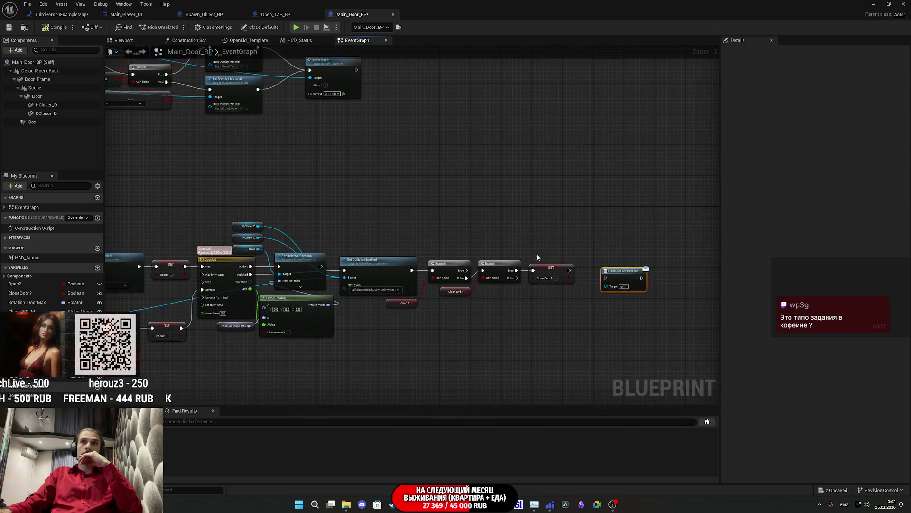
{"action": "left_click", "coordinate": [627, 270]}
{"action": "scroll", "coordinate": [584, 267], "scroll_direction": "up", "scroll_amount": 3}
{"action": "left_click_drag", "start_coordinate": [546, 199], "coordinate": [345, 214]}
{"action": "mouse_move", "coordinate": [109, 269]}
{"action": "left_mouse_down"}
{"action": "mouse_move", "coordinate": [326, 223]}
{"action": "mouse_move", "coordinate": [398, 238]}
{"action": "mouse_move", "coordinate": [322, 277]}
{"action": "left_mouse_up"}
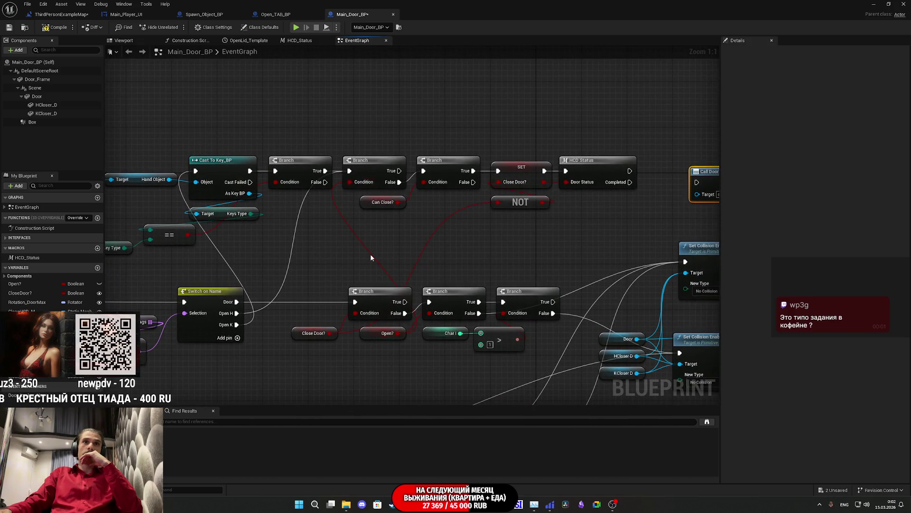
Step: Reposition the branch, SET, HCD Status and NOT nodes, then open the HCD_Status macro
{"action": "mouse_move", "coordinate": [384, 214]}
{"action": "left_mouse_down"}
{"action": "mouse_move", "coordinate": [498, 132]}
{"action": "mouse_move", "coordinate": [578, 117]}
{"action": "left_mouse_up"}
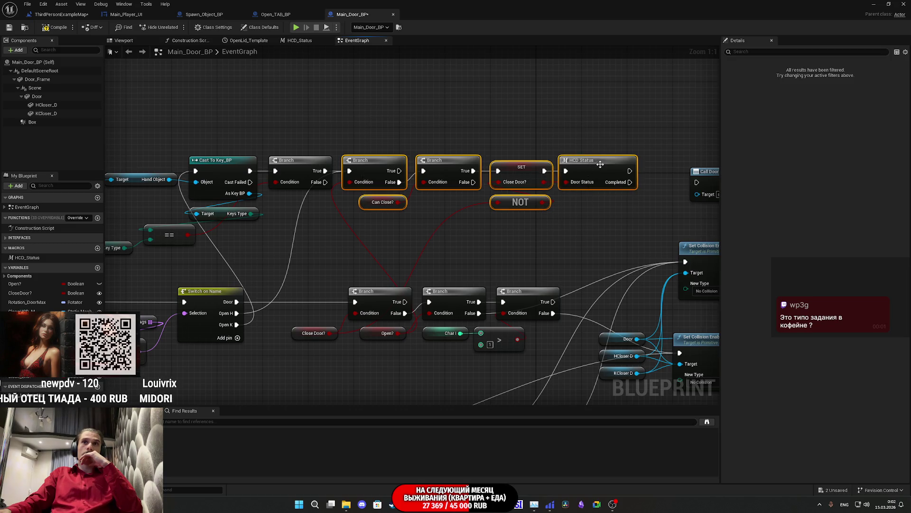
{"action": "left_click_drag", "start_coordinate": [605, 165], "coordinate": [628, 127]}
{"action": "left_click", "coordinate": [499, 209]}
{"action": "left_click_drag", "start_coordinate": [499, 209], "coordinate": [466, 224]}
{"action": "mouse_move", "coordinate": [467, 225]}
{"action": "left_mouse_down"}
{"action": "mouse_move", "coordinate": [502, 229]}
{"action": "mouse_move", "coordinate": [488, 246]}
{"action": "mouse_move", "coordinate": [500, 253]}
{"action": "mouse_move", "coordinate": [487, 256]}
{"action": "left_mouse_up"}
{"action": "mouse_move", "coordinate": [379, 261]}
{"action": "left_mouse_down"}
{"action": "mouse_move", "coordinate": [490, 138]}
{"action": "mouse_move", "coordinate": [601, 142]}
{"action": "left_mouse_up"}
{"action": "left_click_drag", "start_coordinate": [603, 175], "coordinate": [568, 209]}
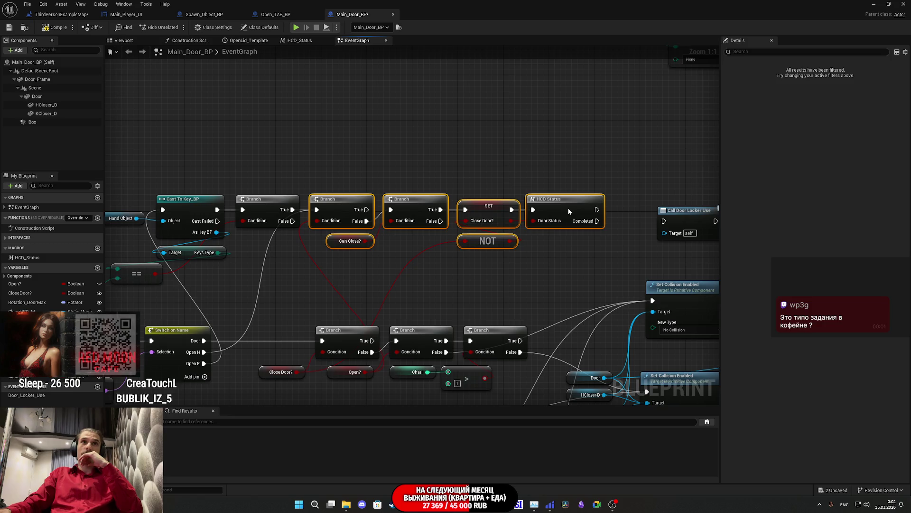
{"action": "double_click", "coordinate": [491, 214]}
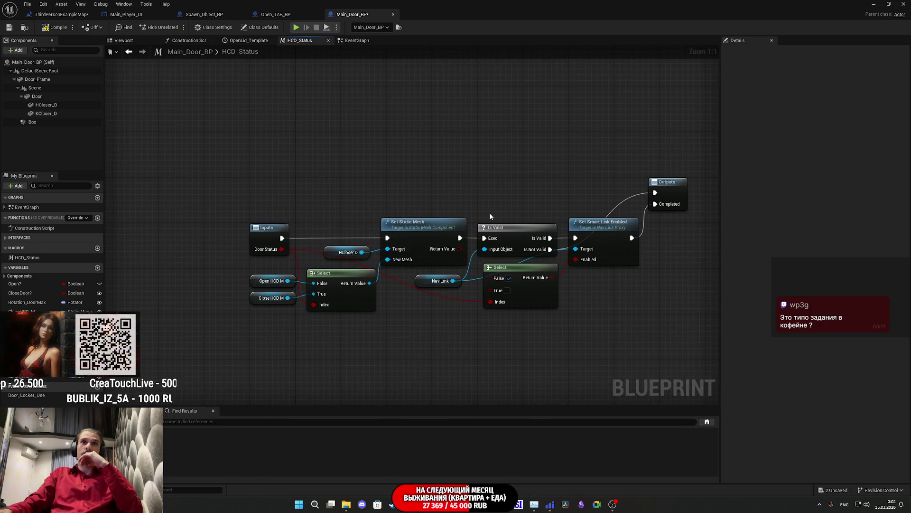
Step: Inspect the HCD_Status macro, move Set Smart Link Enabled down, and return to the EventGraph
{"action": "left_click_drag", "start_coordinate": [456, 210], "coordinate": [358, 203]}
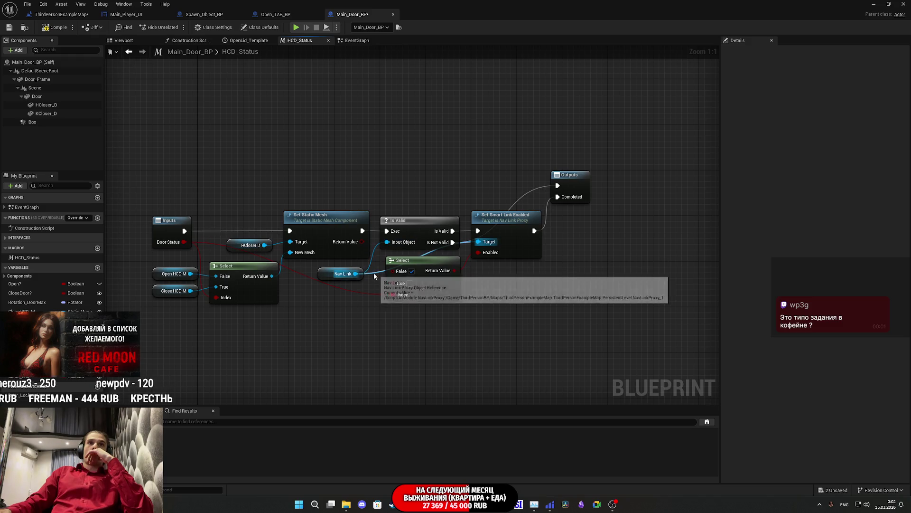
{"action": "mouse_move", "coordinate": [539, 221]}
{"action": "left_mouse_down"}
{"action": "mouse_move", "coordinate": [550, 267]}
{"action": "mouse_move", "coordinate": [517, 267]}
{"action": "mouse_move", "coordinate": [514, 251]}
{"action": "mouse_move", "coordinate": [511, 259]}
{"action": "mouse_move", "coordinate": [523, 302]}
{"action": "mouse_move", "coordinate": [519, 246]}
{"action": "mouse_move", "coordinate": [597, 226]}
{"action": "left_mouse_up"}
{"action": "left_click", "coordinate": [357, 41]}
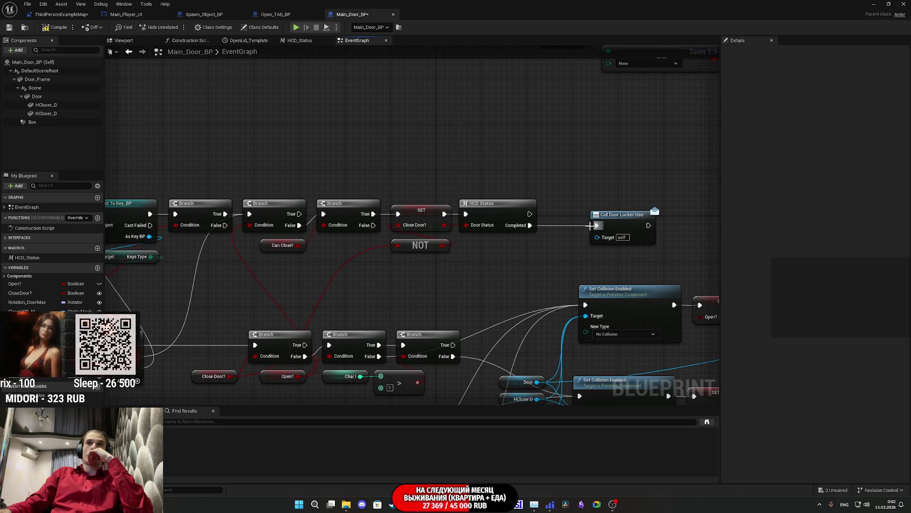
Step: Wire HCD Status's Completed output into Call Door Locker Use, save, and close Main_Door_BP
{"action": "mouse_move", "coordinate": [529, 214]}
{"action": "left_mouse_down"}
{"action": "mouse_move", "coordinate": [596, 225]}
{"action": "mouse_move", "coordinate": [573, 216]}
{"action": "left_mouse_up"}
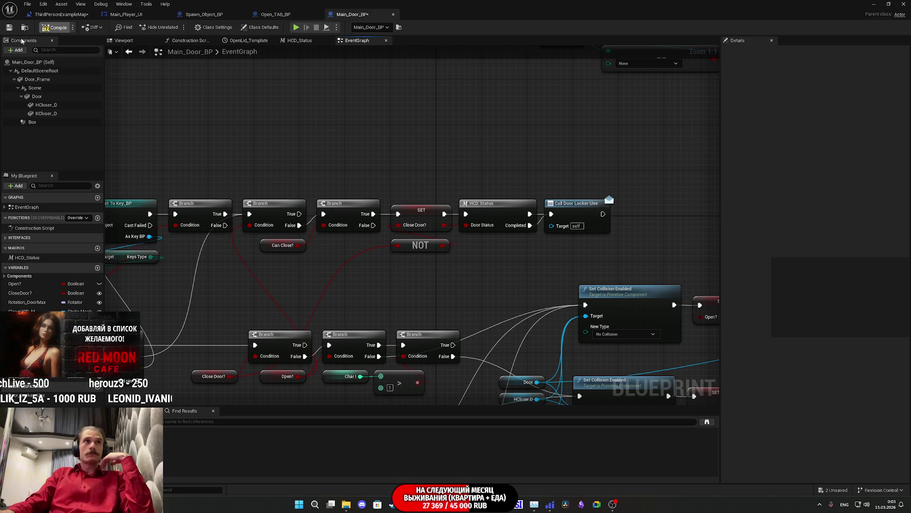
{"action": "left_click", "coordinate": [9, 28]}
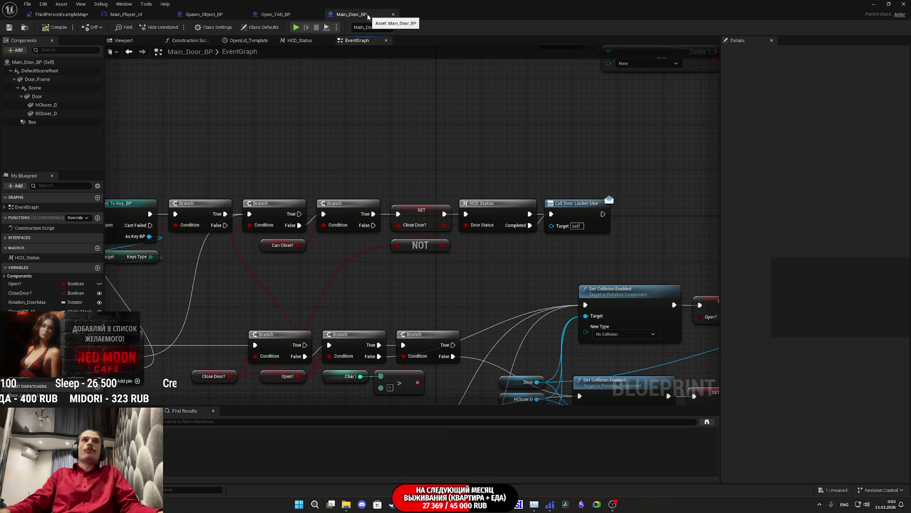
{"action": "left_click", "coordinate": [393, 14]}
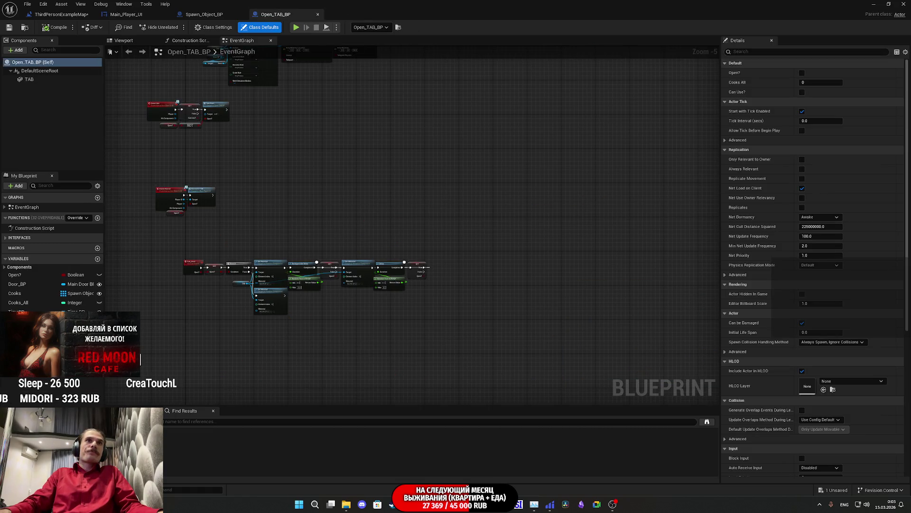
Step: Add an Opent_Tab_Use event dispatcher and place a call to it after Tab Start
{"action": "left_click", "coordinate": [98, 342]}
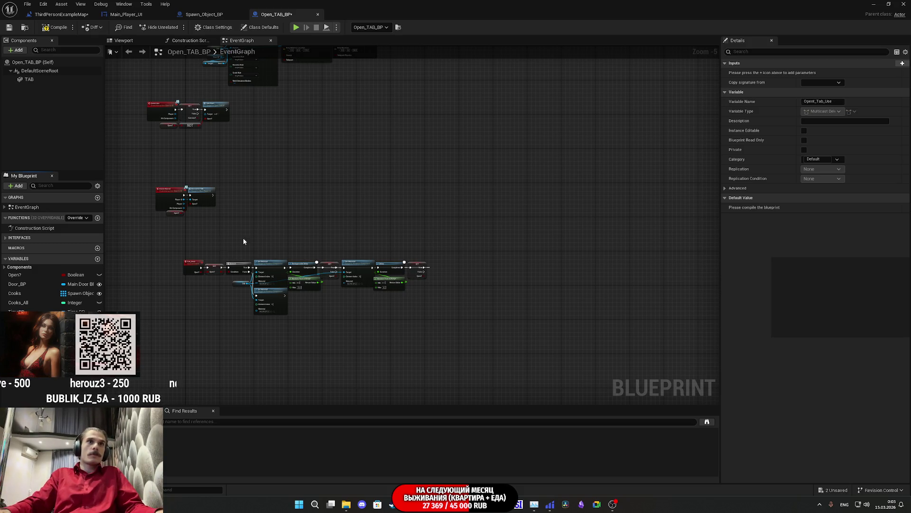
{"action": "scroll", "coordinate": [242, 168], "scroll_direction": "up", "scroll_amount": 5}
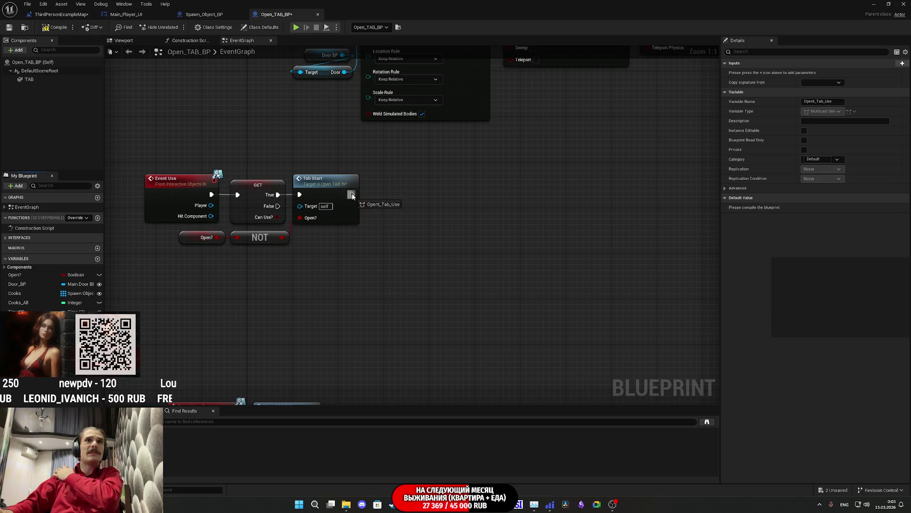
{"action": "mouse_move", "coordinate": [352, 196]}
{"action": "left_mouse_down"}
{"action": "mouse_move", "coordinate": [394, 203]}
{"action": "mouse_move", "coordinate": [368, 204]}
{"action": "mouse_move", "coordinate": [396, 218]}
{"action": "mouse_move", "coordinate": [393, 184]}
{"action": "left_mouse_up"}
{"action": "left_click", "coordinate": [401, 212]}
{"action": "key", "text": "Escape"}
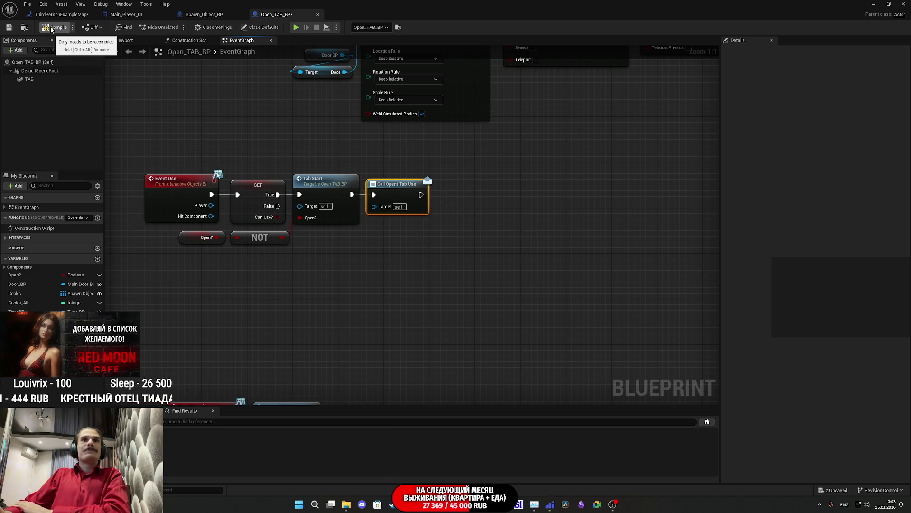
{"action": "left_click", "coordinate": [28, 361]}
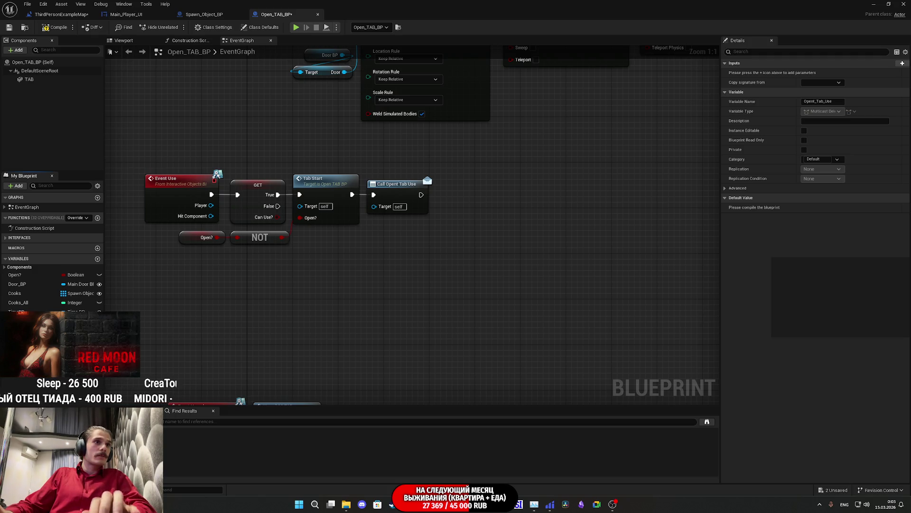
Step: Compile and save Open_TAB_BP, then close its editor
{"action": "left_click", "coordinate": [55, 27]}
{"action": "left_click", "coordinate": [9, 28]}
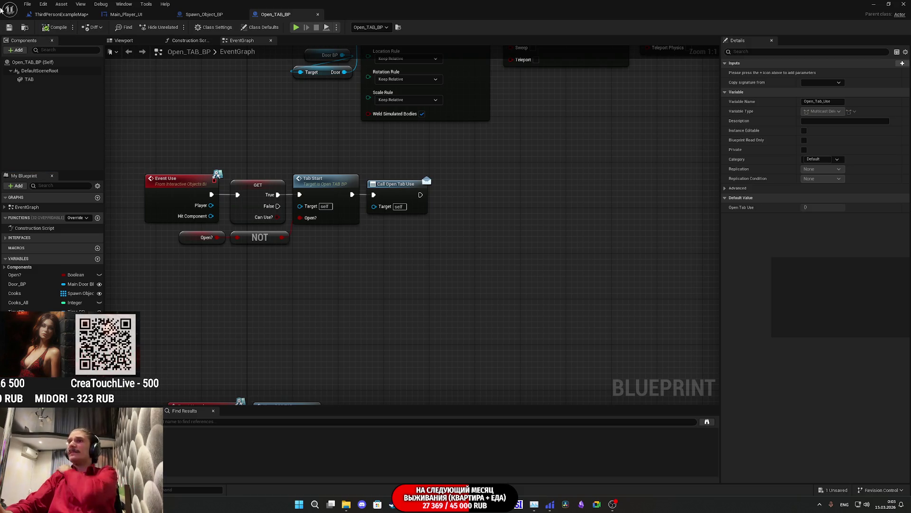
{"action": "left_click", "coordinate": [318, 14]}
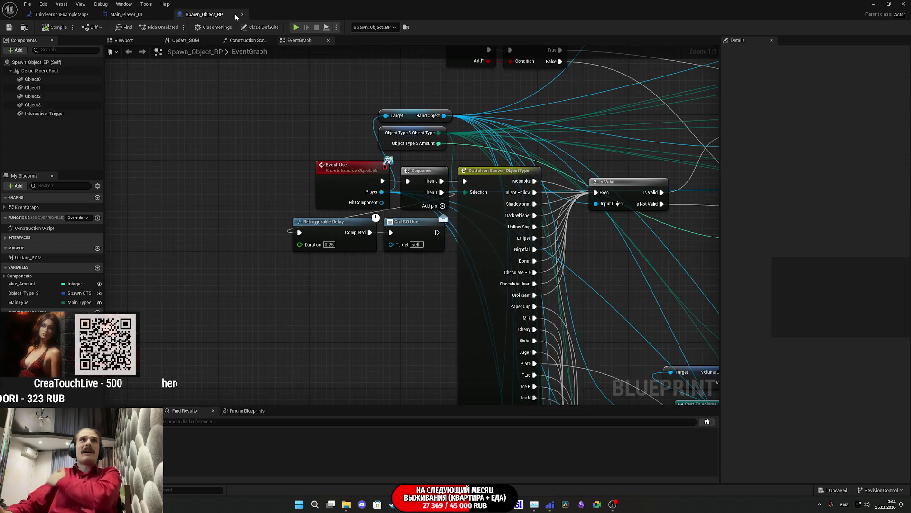
Step: Close Spawn_Object_BP and switch to the ThirdPersonExampleMap level blueprint
{"action": "middle_click", "coordinate": [206, 16]}
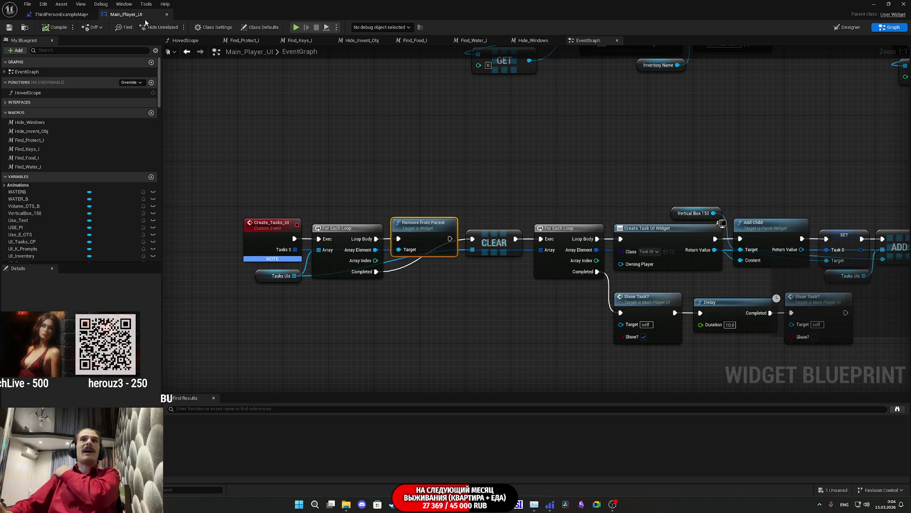
{"action": "left_click", "coordinate": [62, 14]}
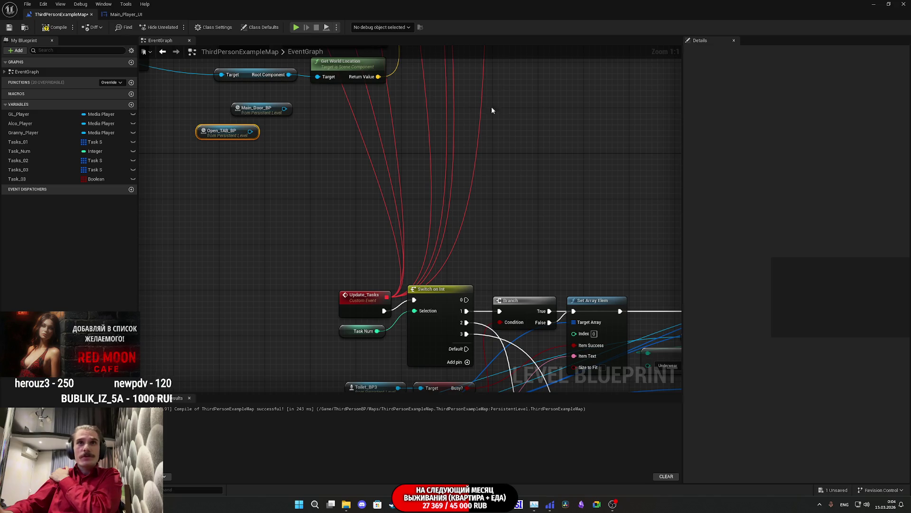
{"action": "scroll", "coordinate": [399, 284], "scroll_direction": "down", "scroll_amount": 5}
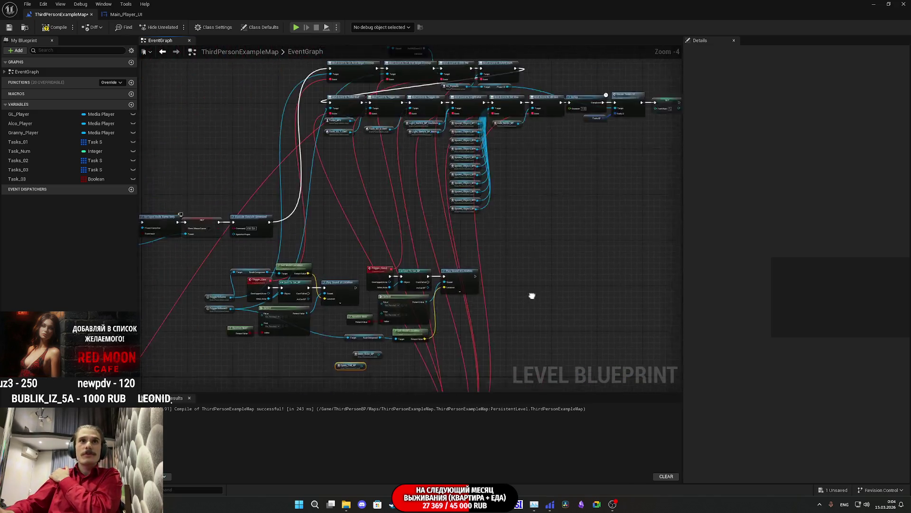
{"action": "scroll", "coordinate": [452, 279], "scroll_direction": "up", "scroll_amount": 4}
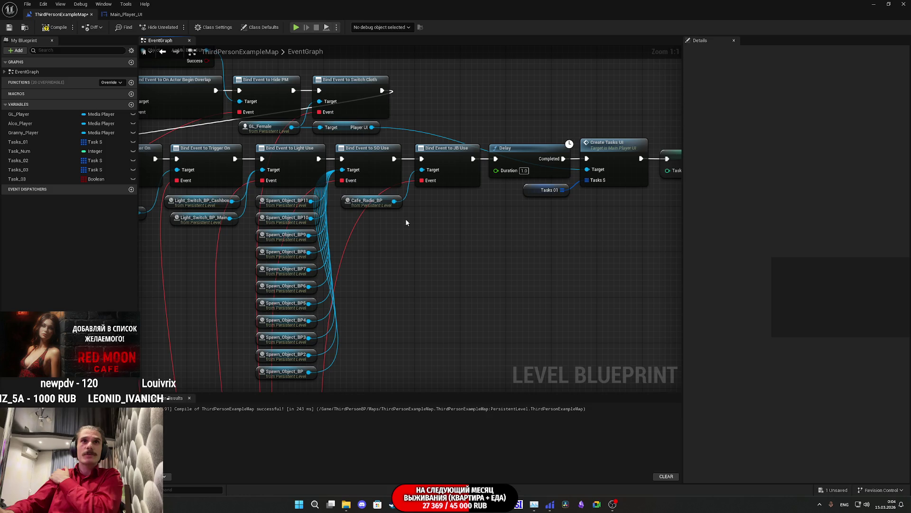
{"action": "scroll", "coordinate": [567, 258], "scroll_direction": "down", "scroll_amount": 7}
{"action": "scroll", "coordinate": [546, 70], "scroll_direction": "up", "scroll_amount": 2}
{"action": "scroll", "coordinate": [400, 221], "scroll_direction": "up", "scroll_amount": 2}
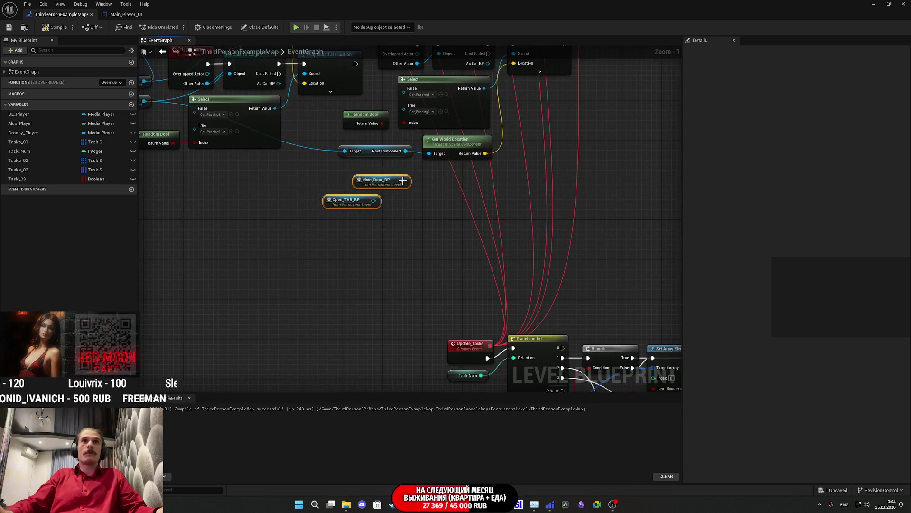
{"action": "scroll", "coordinate": [418, 226], "scroll_direction": "down", "scroll_amount": 3}
Step: Pan down to the Main_Door_BP and Open_TAB_BP reference nodes and drag a wire from Main_Door_BP
{"action": "left_click_drag", "start_coordinate": [419, 226], "coordinate": [375, 303]}
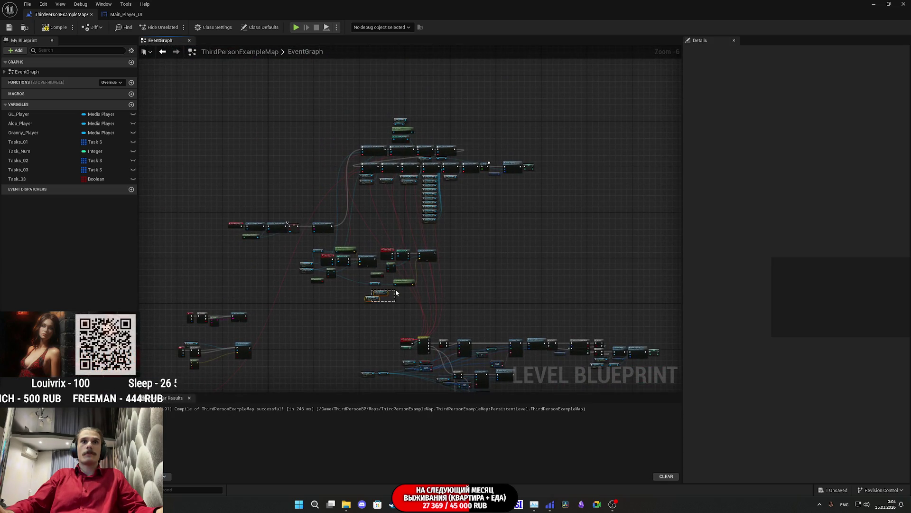
{"action": "left_click_drag", "start_coordinate": [387, 146], "coordinate": [489, 204]}
{"action": "left_click", "coordinate": [386, 312]}
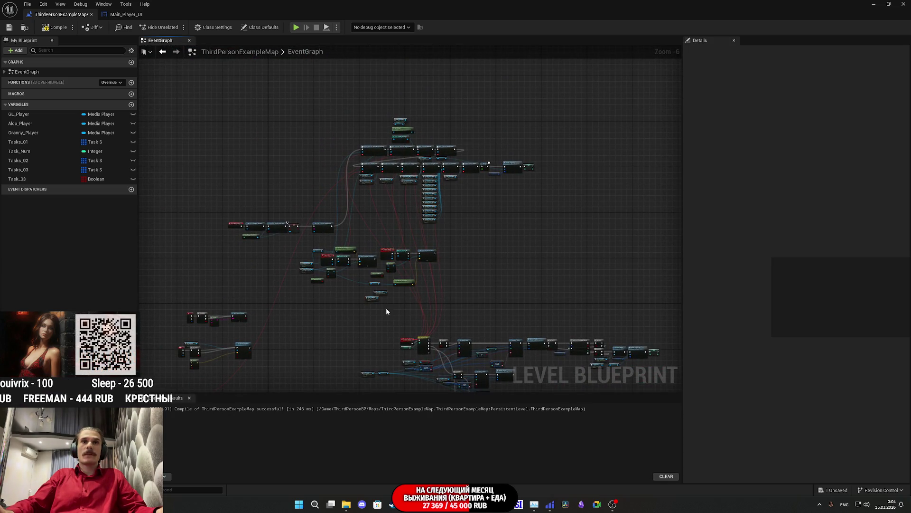
{"action": "scroll", "coordinate": [463, 211], "scroll_direction": "up", "scroll_amount": 7}
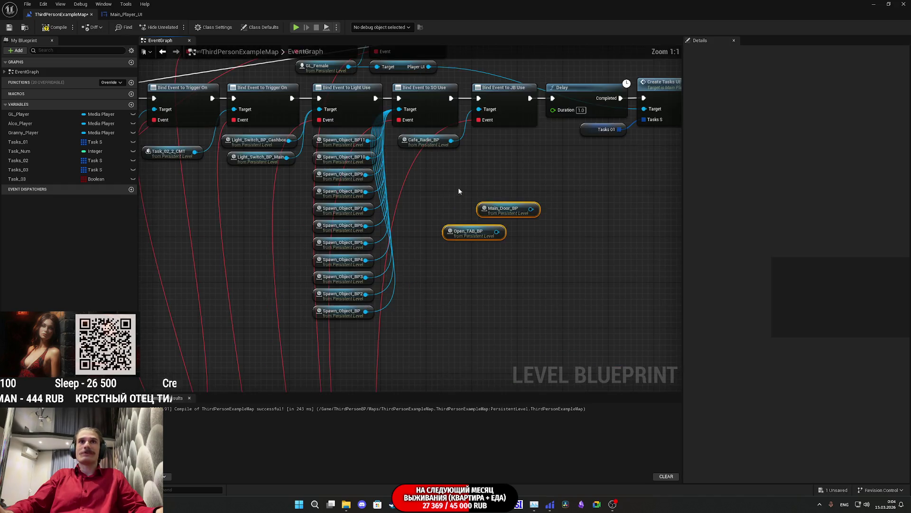
{"action": "left_click_drag", "start_coordinate": [445, 250], "coordinate": [486, 263]}
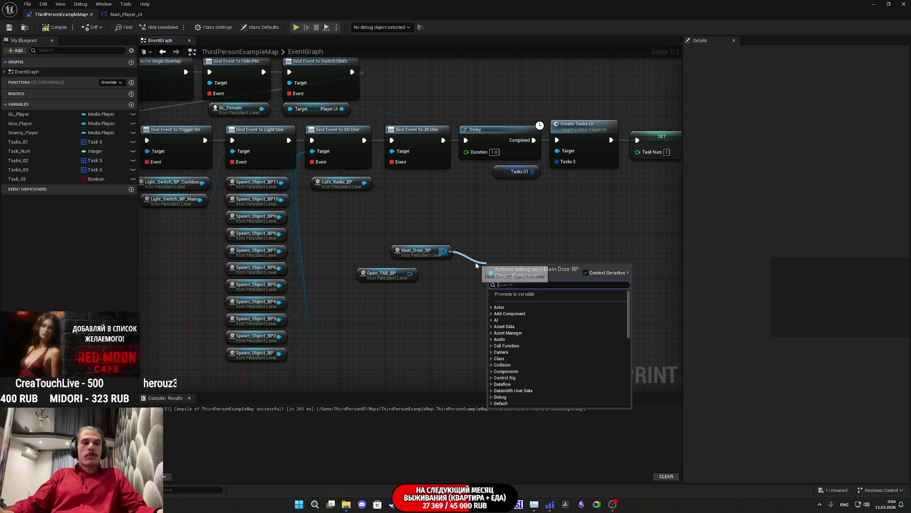
Step: Add Bind Event to Door Locker Use and Bind Event to Open Tab Use nodes
{"action": "type", "text": "bin"}
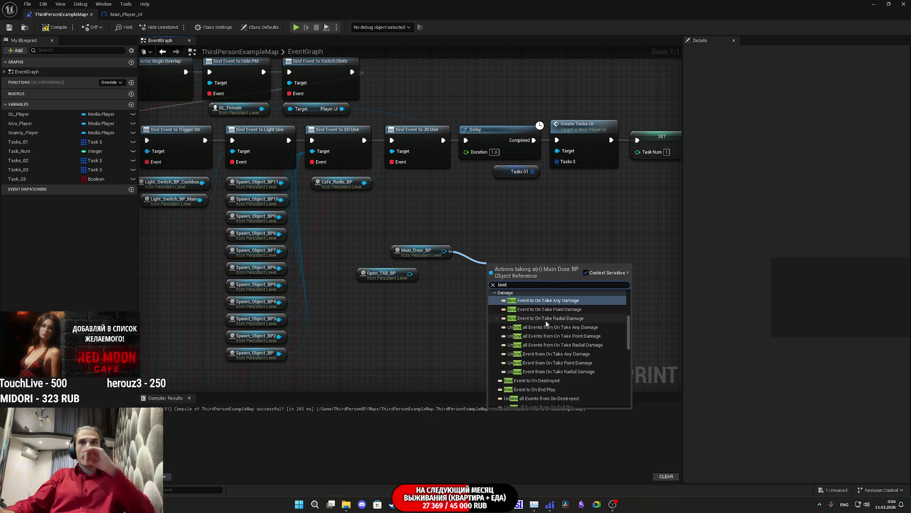
{"action": "type", "text": "d"}
{"action": "scroll", "coordinate": [560, 348], "scroll_direction": "up", "scroll_amount": 3}
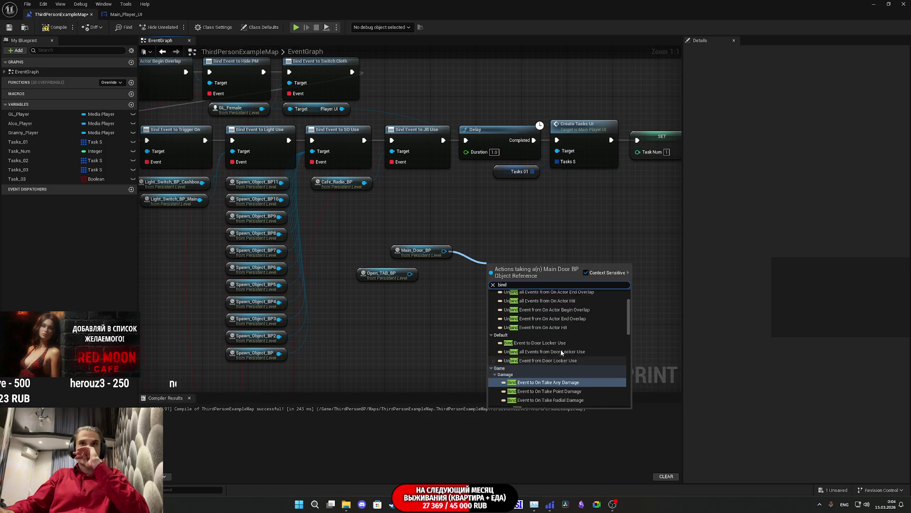
{"action": "left_click", "coordinate": [547, 389]}
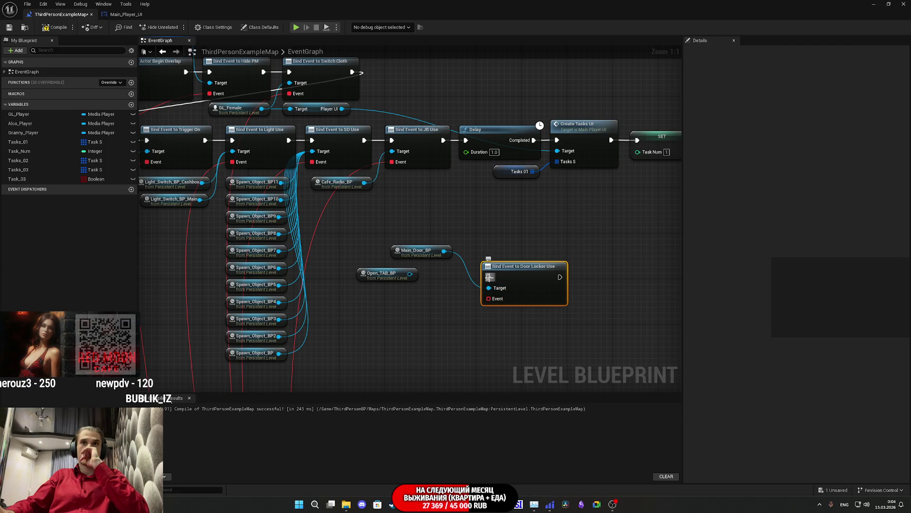
{"action": "mouse_move", "coordinate": [410, 274]}
{"action": "left_mouse_down"}
{"action": "mouse_move", "coordinate": [406, 324]}
{"action": "mouse_move", "coordinate": [397, 323]}
{"action": "left_mouse_up"}
{"action": "type", "text": "bi"}
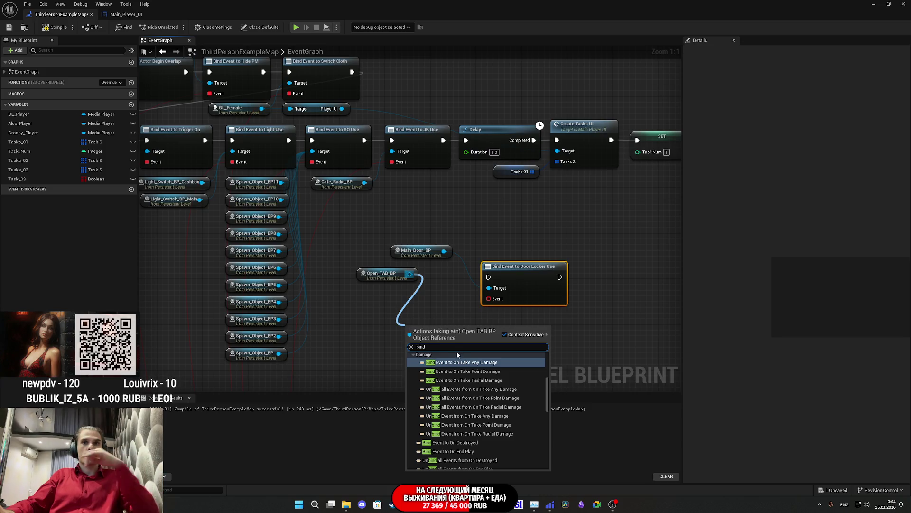
{"action": "type", "text": "nd"}
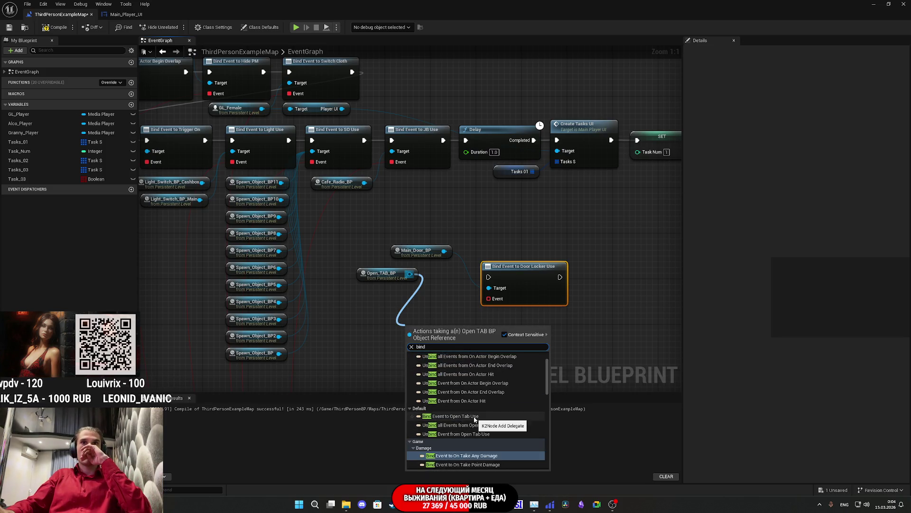
{"action": "left_click", "coordinate": [463, 416]}
Step: Arrange the two bind nodes and chain them after JB Use and before the Delay
{"action": "left_click_drag", "start_coordinate": [369, 277], "coordinate": [404, 272]}
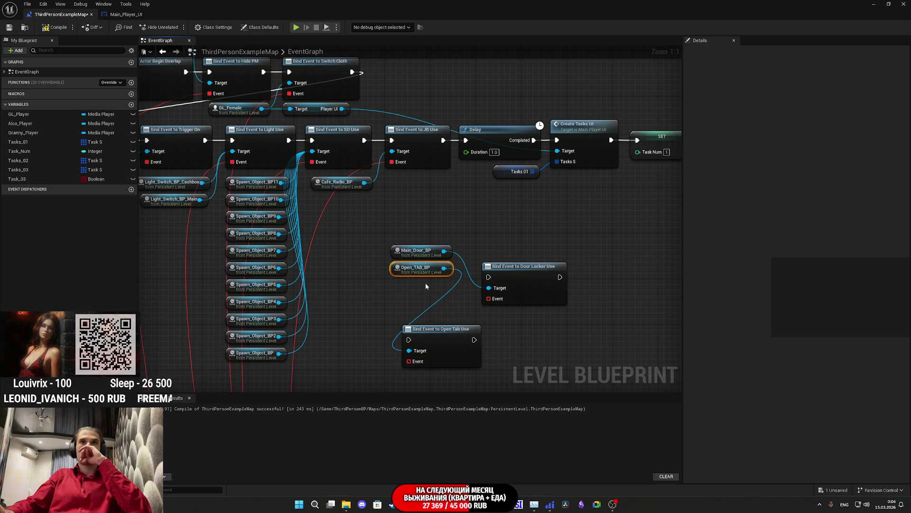
{"action": "mouse_move", "coordinate": [523, 287]}
{"action": "left_mouse_down"}
{"action": "mouse_move", "coordinate": [517, 247]}
{"action": "mouse_move", "coordinate": [469, 223]}
{"action": "mouse_move", "coordinate": [433, 223]}
{"action": "left_mouse_up"}
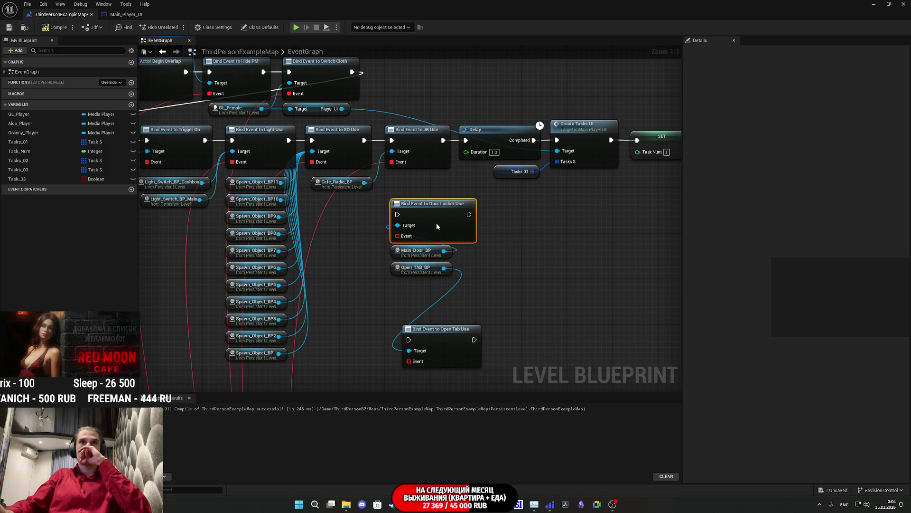
{"action": "mouse_move", "coordinate": [410, 269]}
{"action": "left_mouse_down"}
{"action": "mouse_move", "coordinate": [424, 382]}
{"action": "mouse_move", "coordinate": [423, 350]}
{"action": "left_mouse_up"}
{"action": "left_click", "coordinate": [436, 308], "text": "ctrl"}
{"action": "mouse_move", "coordinate": [436, 308]}
{"action": "left_mouse_down"}
{"action": "mouse_move", "coordinate": [545, 199]}
{"action": "mouse_move", "coordinate": [527, 180]}
{"action": "mouse_move", "coordinate": [469, 183]}
{"action": "left_mouse_up"}
{"action": "mouse_move", "coordinate": [398, 183]}
{"action": "left_mouse_down"}
{"action": "mouse_move", "coordinate": [474, 163]}
{"action": "mouse_move", "coordinate": [444, 109]}
{"action": "left_mouse_up"}
{"action": "left_click_drag", "start_coordinate": [554, 183], "coordinate": [465, 109]}
Step: Shift the Delay, Tasks 01, Create Tasks UI and SET nodes right, placing the binds beside JB Use
{"action": "left_click_drag", "start_coordinate": [374, 208], "coordinate": [534, 133]}
{"action": "left_click_drag", "start_coordinate": [342, 161], "coordinate": [494, 166]}
{"action": "mouse_move", "coordinate": [382, 303]}
{"action": "left_mouse_down"}
{"action": "mouse_move", "coordinate": [233, 214]}
{"action": "mouse_move", "coordinate": [344, 183]}
{"action": "mouse_move", "coordinate": [345, 157]}
{"action": "left_mouse_up"}
{"action": "left_click_drag", "start_coordinate": [498, 254], "coordinate": [347, 277]}
{"action": "mouse_move", "coordinate": [347, 308]}
{"action": "left_mouse_down"}
{"action": "mouse_move", "coordinate": [442, 217]}
{"action": "mouse_move", "coordinate": [574, 166]}
{"action": "left_mouse_up"}
{"action": "left_click_drag", "start_coordinate": [512, 194], "coordinate": [541, 188]}
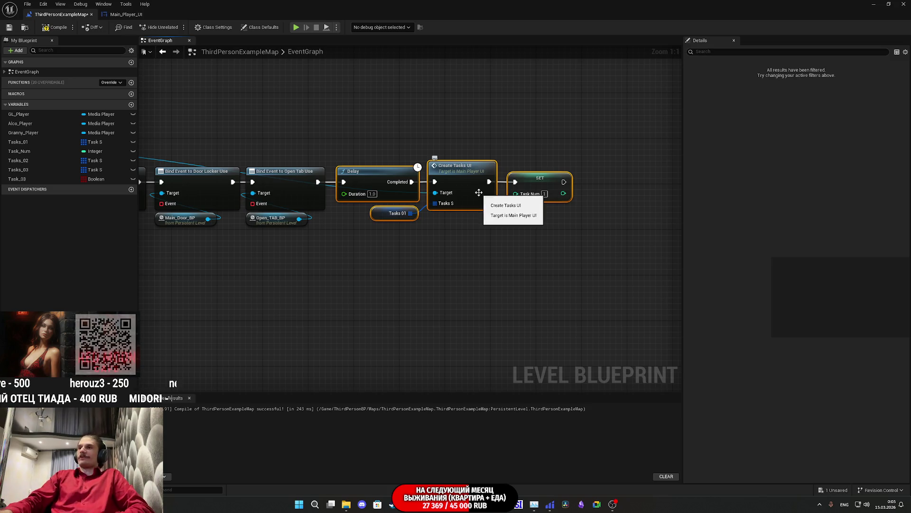
Step: Connect the Door Locker Use and Open Tab Use bind events to Update_Tasks
{"action": "left_click", "coordinate": [523, 261]}
{"action": "scroll", "coordinate": [523, 262], "scroll_direction": "down", "scroll_amount": 4}
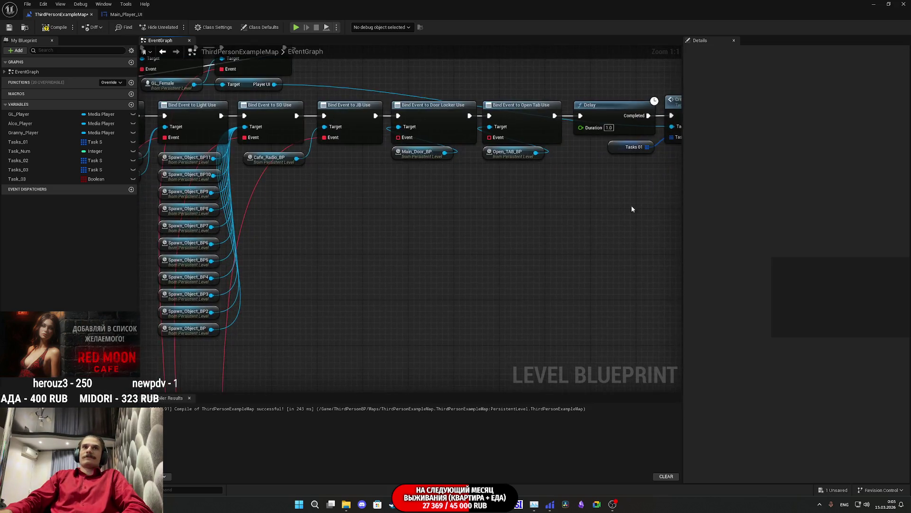
{"action": "mouse_move", "coordinate": [539, 244]}
{"action": "left_mouse_down"}
{"action": "mouse_move", "coordinate": [549, 114]}
{"action": "mouse_move", "coordinate": [560, 216]}
{"action": "left_mouse_up"}
{"action": "scroll", "coordinate": [554, 132], "scroll_direction": "up", "scroll_amount": 1}
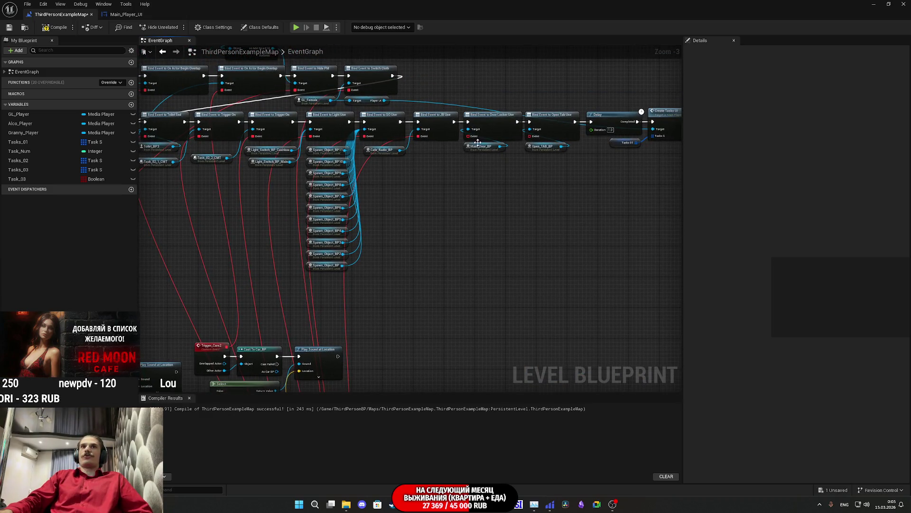
{"action": "mouse_move", "coordinate": [411, 352]}
{"action": "left_mouse_down"}
{"action": "mouse_move", "coordinate": [398, 404]}
{"action": "mouse_move", "coordinate": [181, 385]}
{"action": "mouse_move", "coordinate": [451, 29]}
{"action": "mouse_move", "coordinate": [470, 144]}
{"action": "mouse_move", "coordinate": [536, 147]}
{"action": "left_mouse_up"}
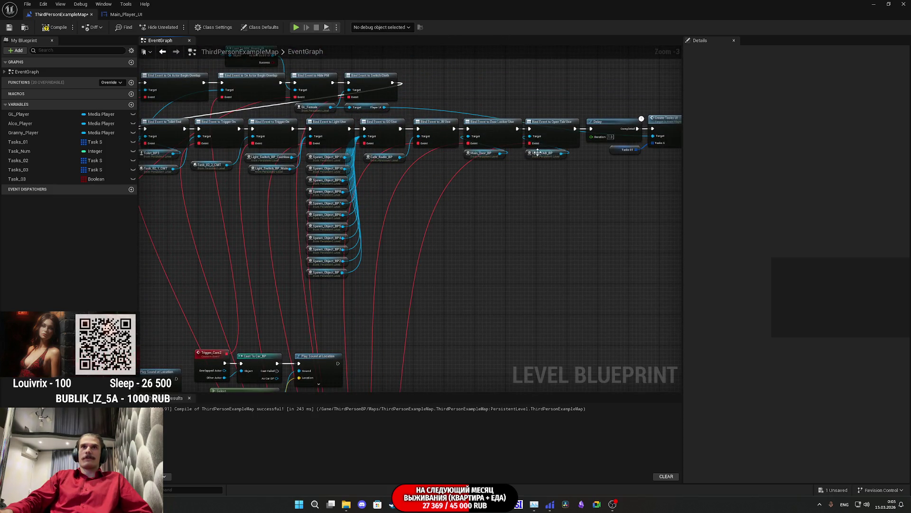
Step: Compile and save the level blueprint and return to the main level editor
{"action": "scroll", "coordinate": [537, 152], "scroll_direction": "up", "scroll_amount": 3}
{"action": "left_click", "coordinate": [44, 28]}
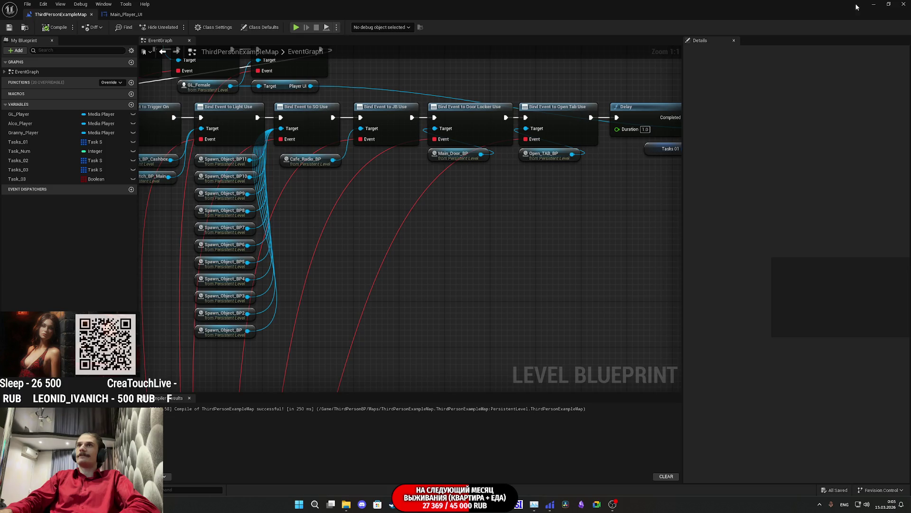
{"action": "left_click", "coordinate": [873, 5]}
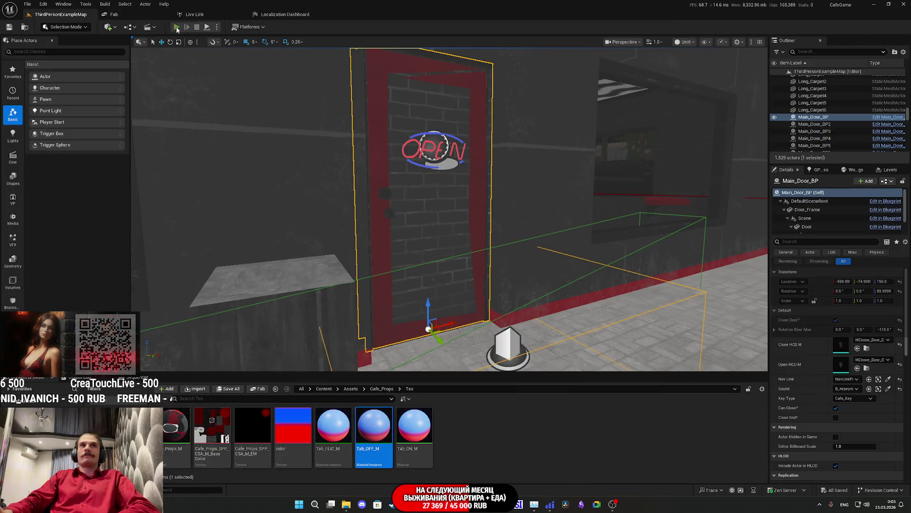
Step: Start a full-screen play-test and change the shirt at the bedroom closet
{"action": "left_click", "coordinate": [176, 27]}
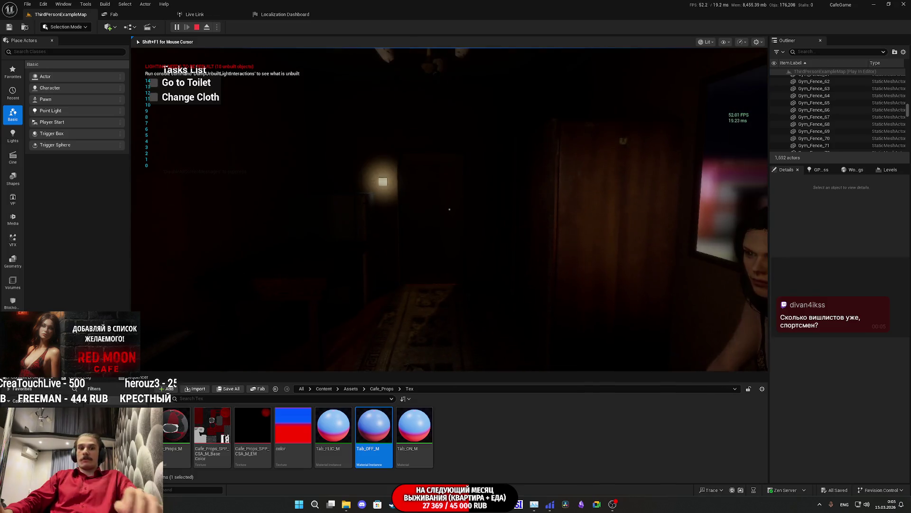
{"action": "key", "text": "F11"}
{"action": "key", "text": "w"}
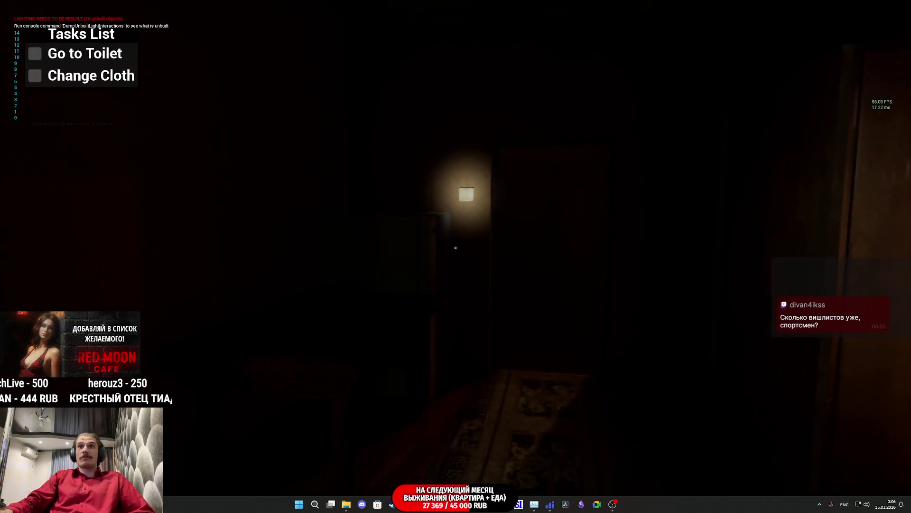
{"action": "key", "text": "w"}
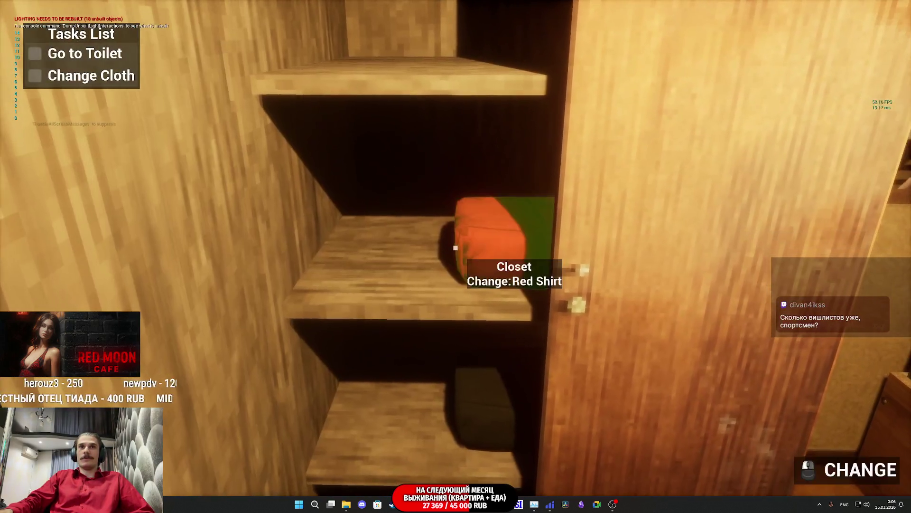
{"action": "left_click", "coordinate": [455, 248]}
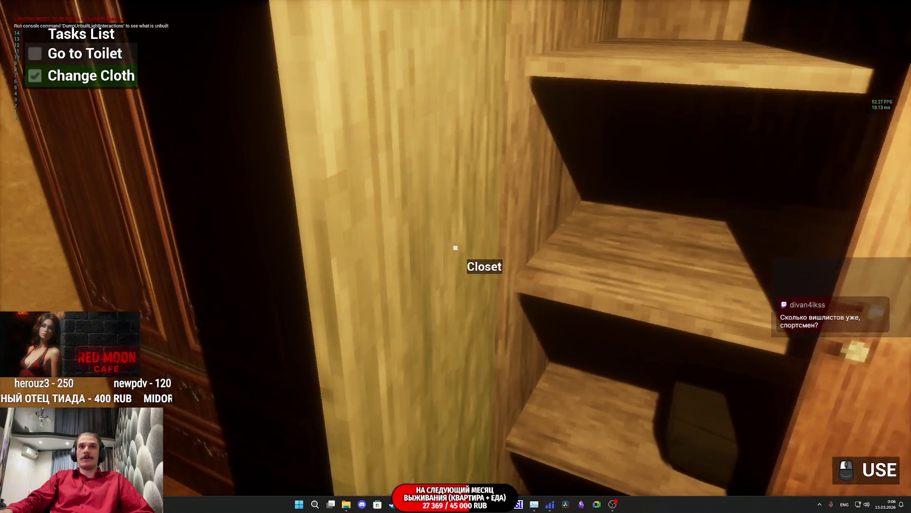
Step: Walk through the living room and dark hallway to face the light switches
{"action": "key", "text": "w"}
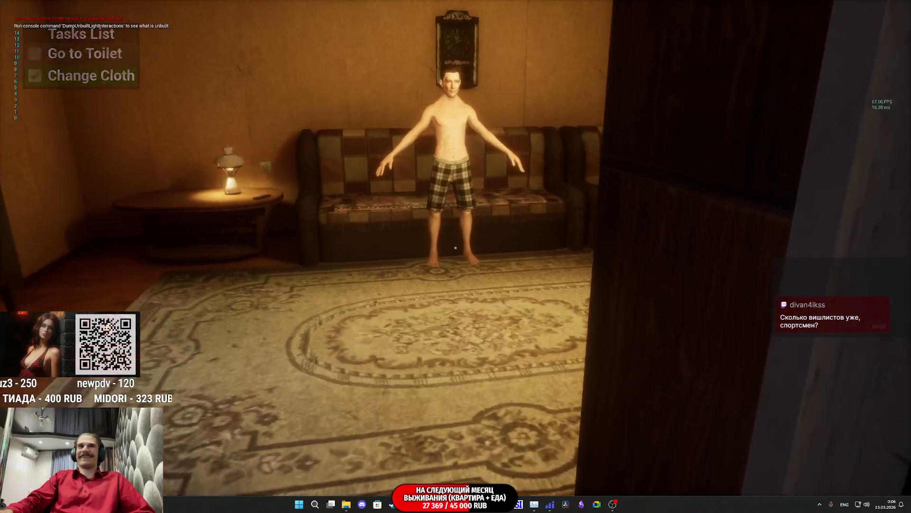
{"action": "key", "text": "s"}
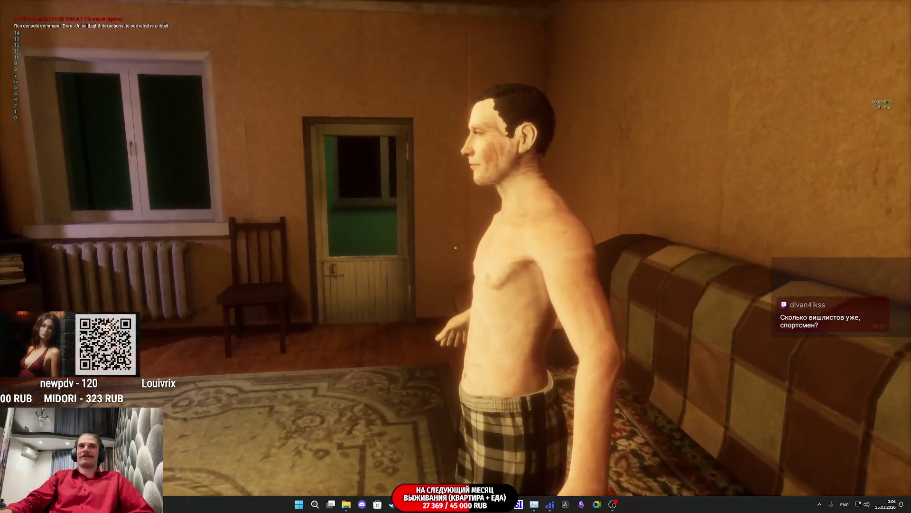
{"action": "left_click", "coordinate": [455, 247]}
{"action": "key", "text": "w"}
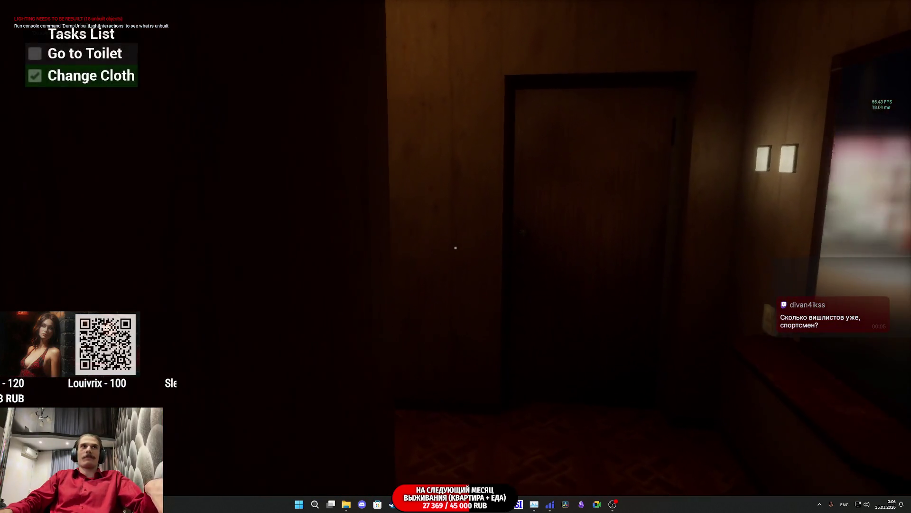
{"action": "key", "text": "w"}
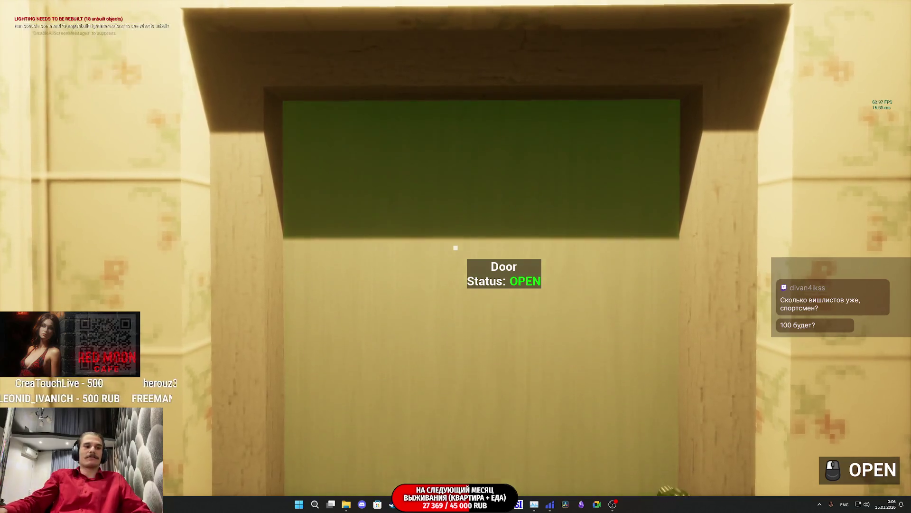
Step: Cross the night plaza to Red Moon Cafe, use its door and enter the courtyard
{"action": "key", "text": "e"}
{"action": "key", "text": "w"}
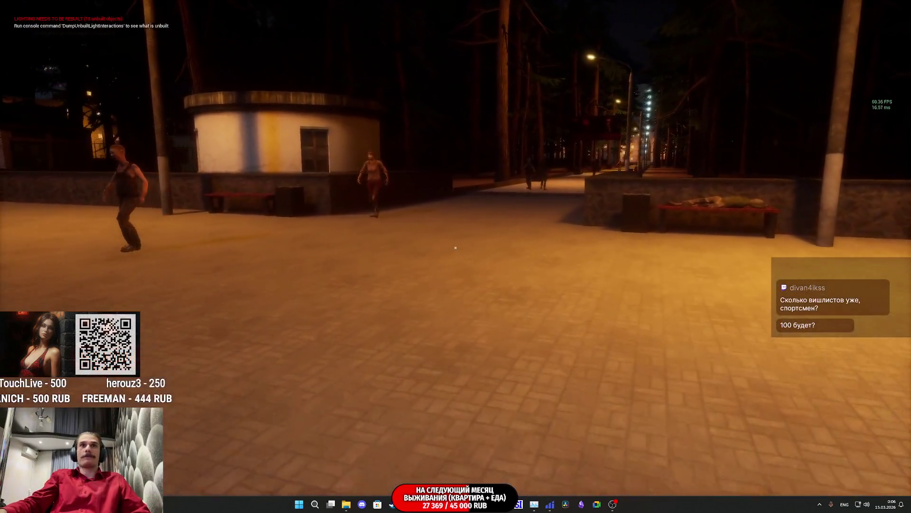
{"action": "key", "text": "w"}
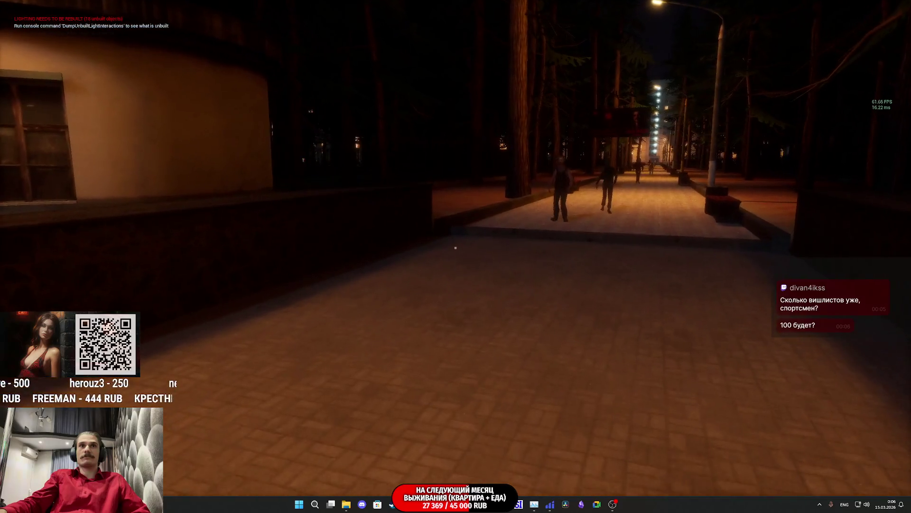
{"action": "key", "text": "w"}
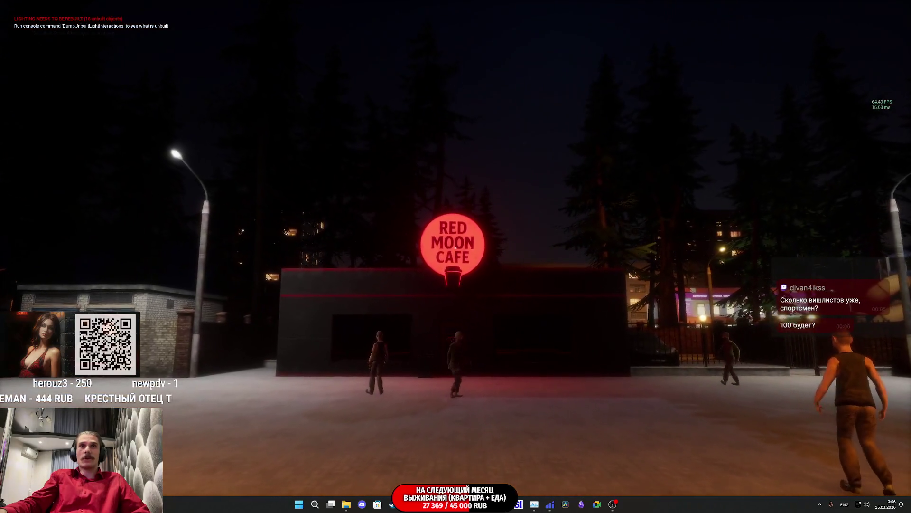
{"action": "key", "text": "w"}
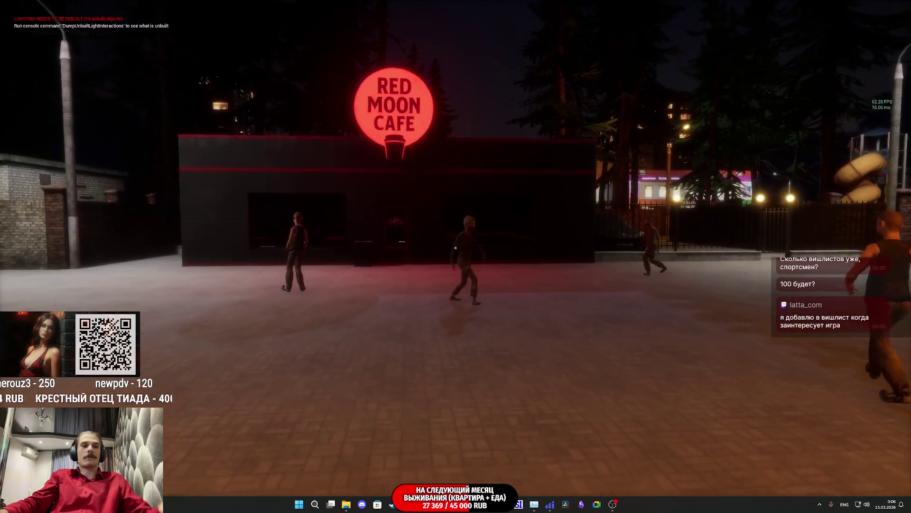
{"action": "key", "text": "w"}
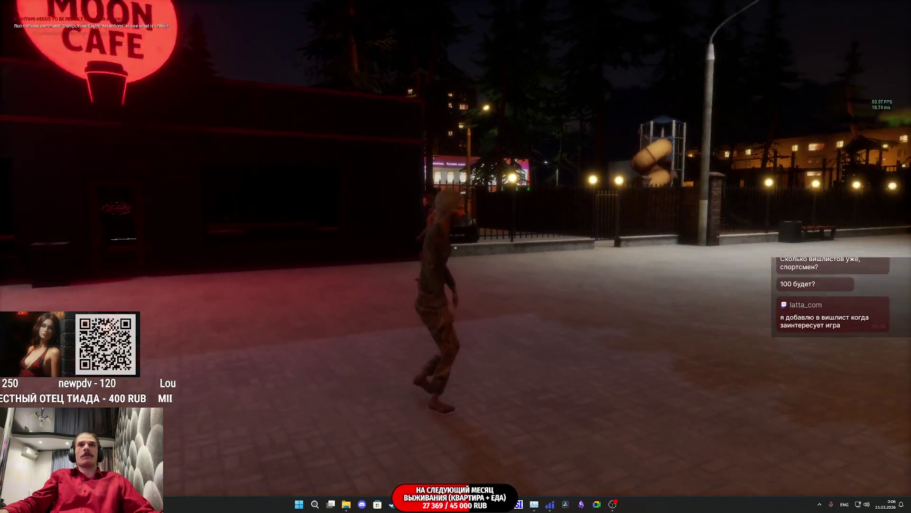
{"action": "key", "text": "w"}
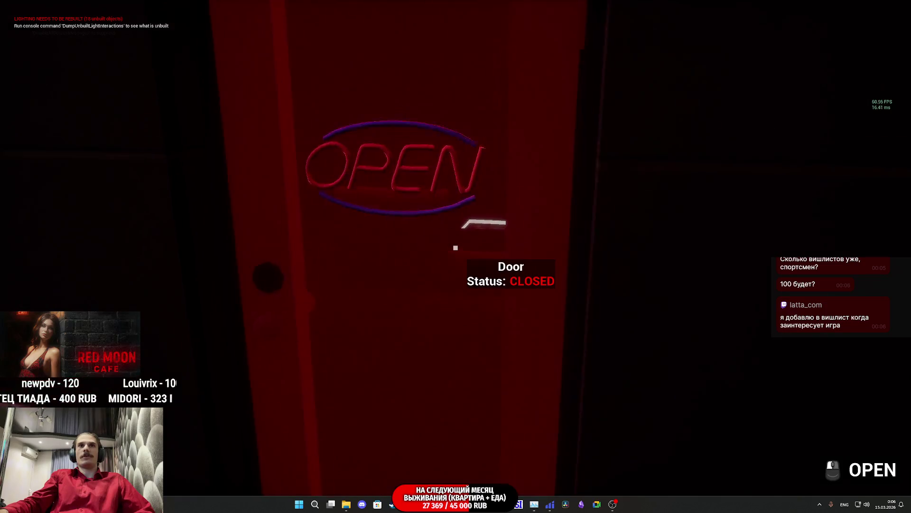
{"action": "left_click", "coordinate": [456, 247]}
{"action": "key", "text": "w"}
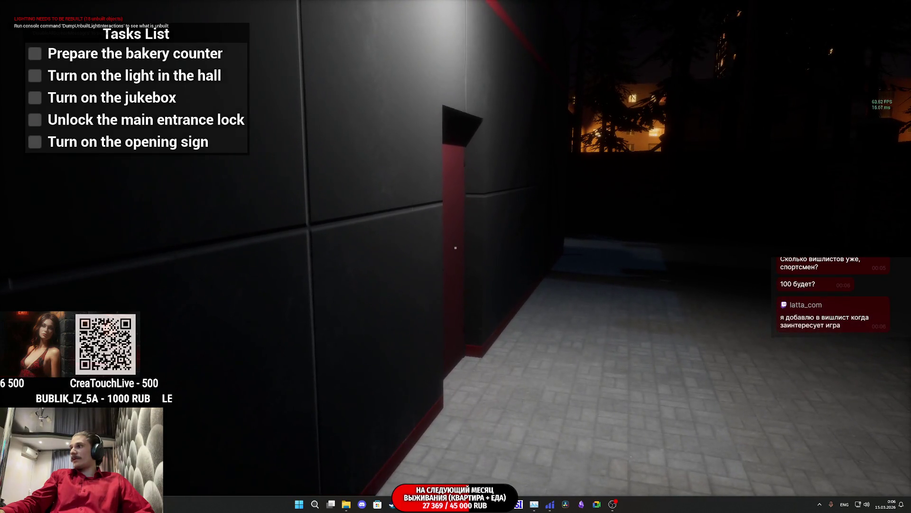
Step: Walk through the red side door and turn the Cashbox Light Switch ON
{"action": "key", "text": "w"}
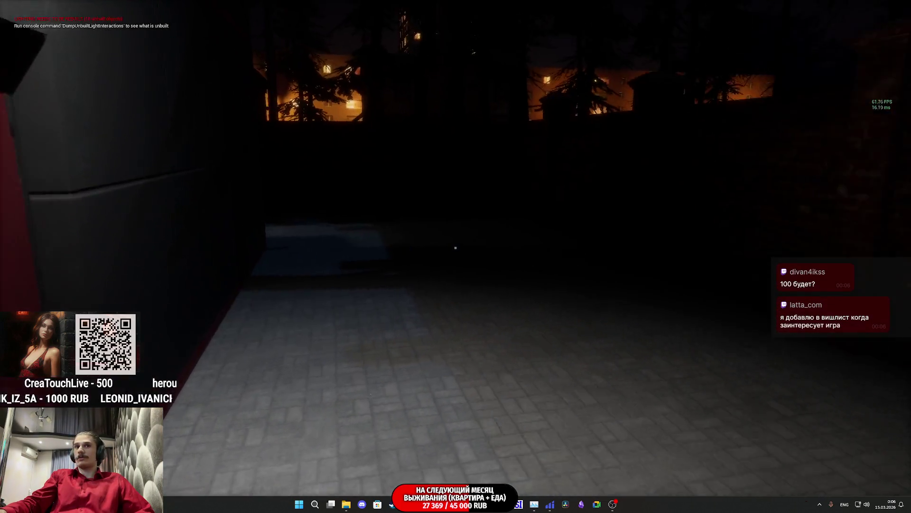
{"action": "left_click", "coordinate": [455, 247]}
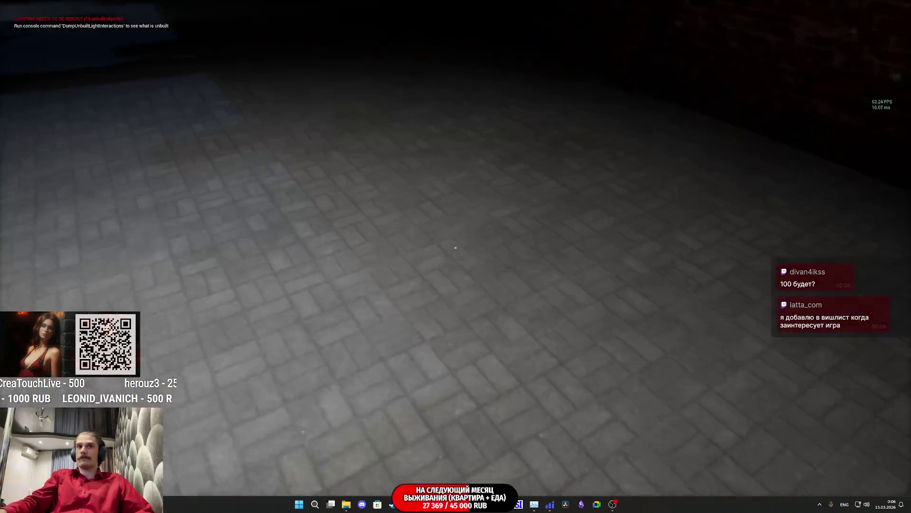
{"action": "left_click", "coordinate": [455, 248]}
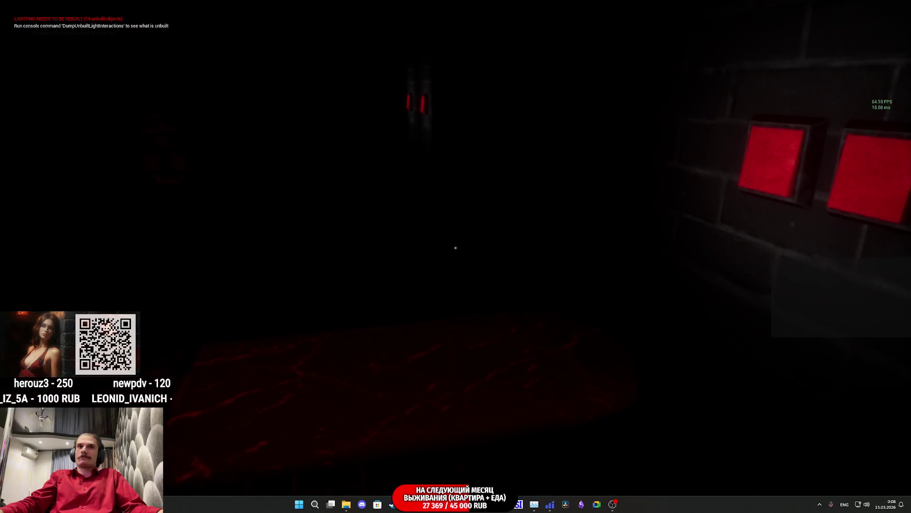
{"action": "left_click", "coordinate": [456, 247]}
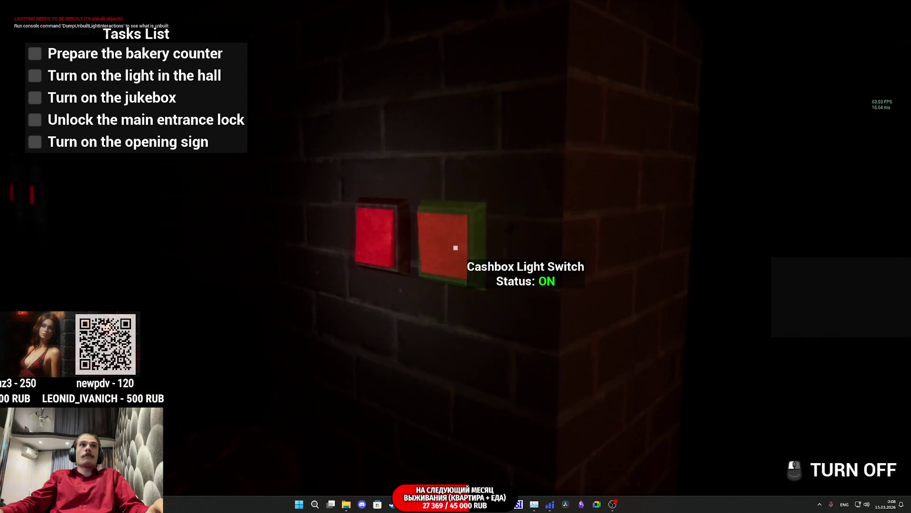
Step: Toggle the Main Light Switch until the hall light is ON
{"action": "left_click", "coordinate": [455, 247]}
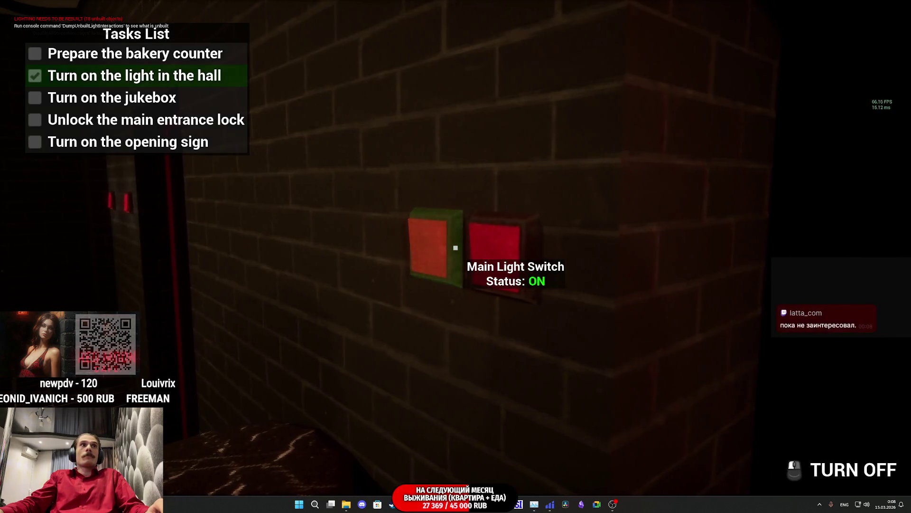
{"action": "left_click", "coordinate": [456, 247]}
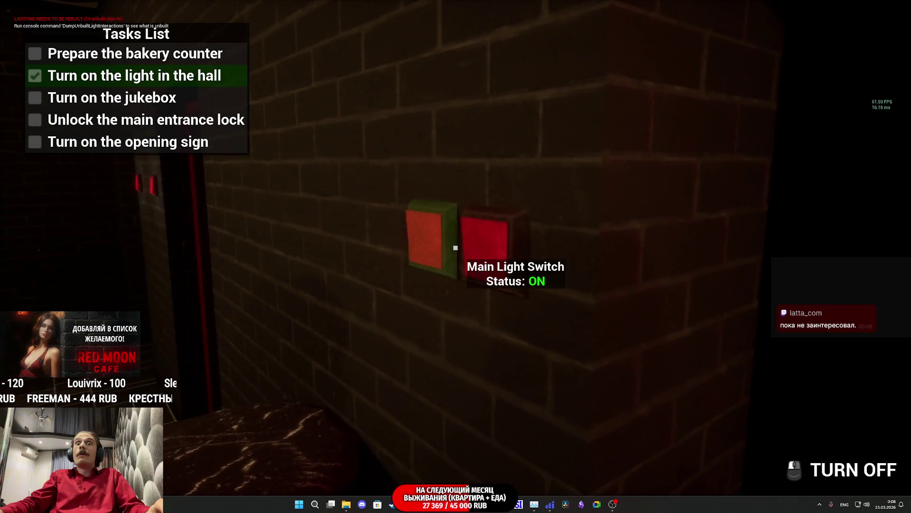
{"action": "left_click", "coordinate": [456, 247]}
{"action": "left_click", "coordinate": [456, 247]}
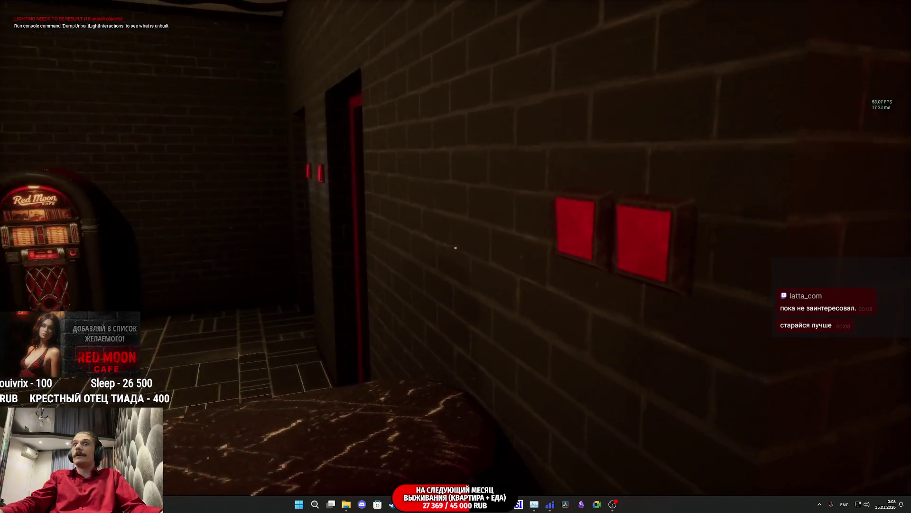
Step: Use the jukebox, check the Tasks List, and walk into the back storage room
{"action": "key", "text": "w"}
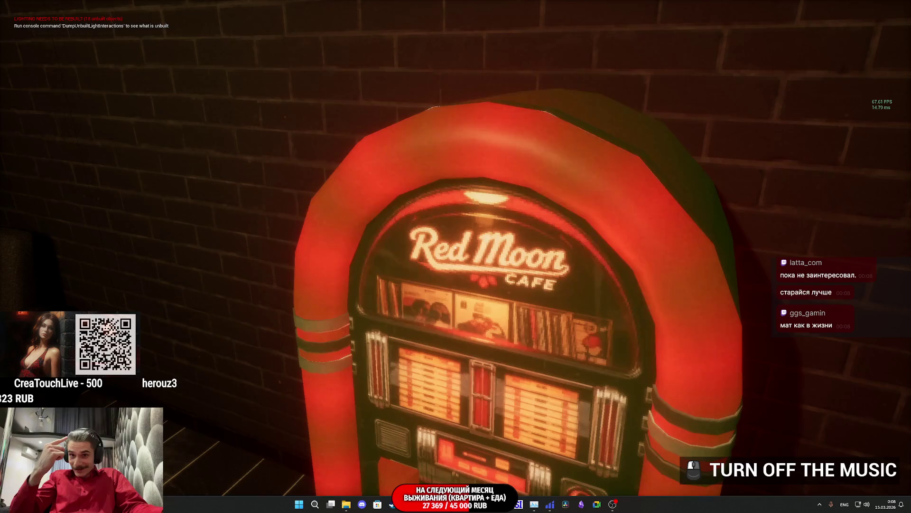
{"action": "key", "text": "w"}
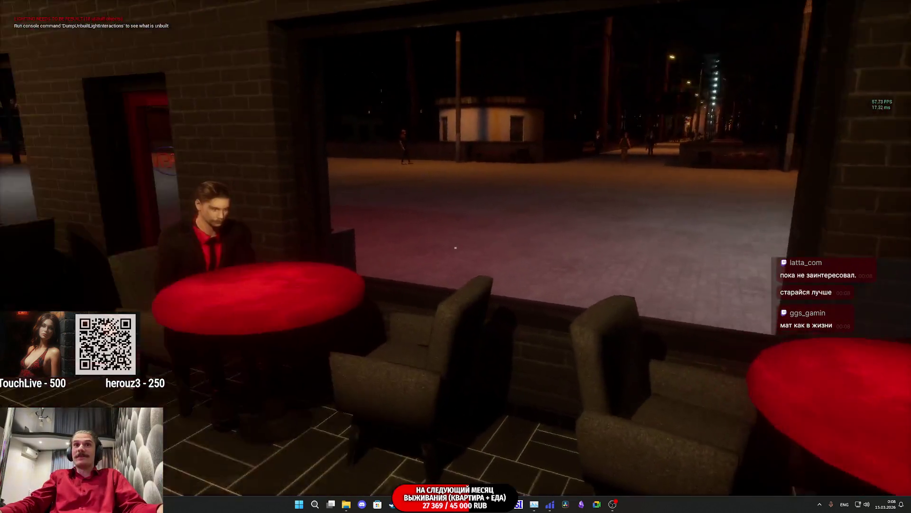
{"action": "key", "text": "Tab"}
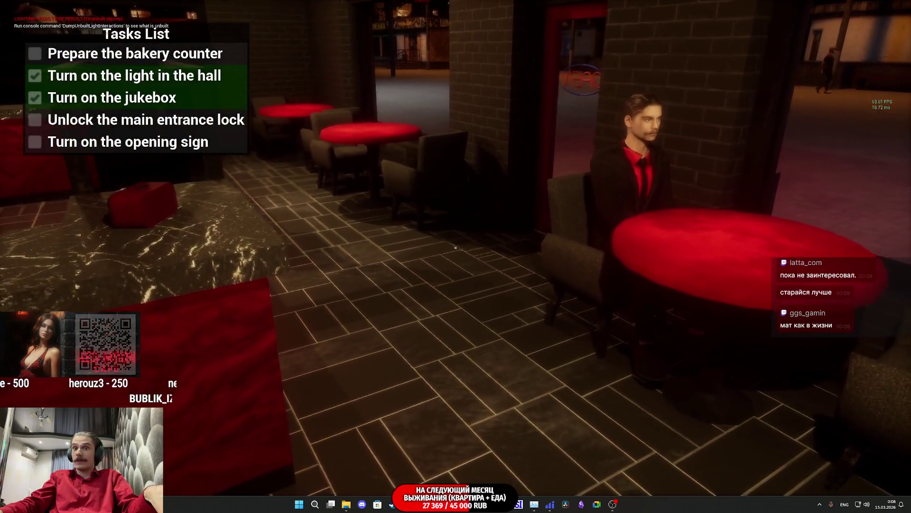
{"action": "key", "text": "w"}
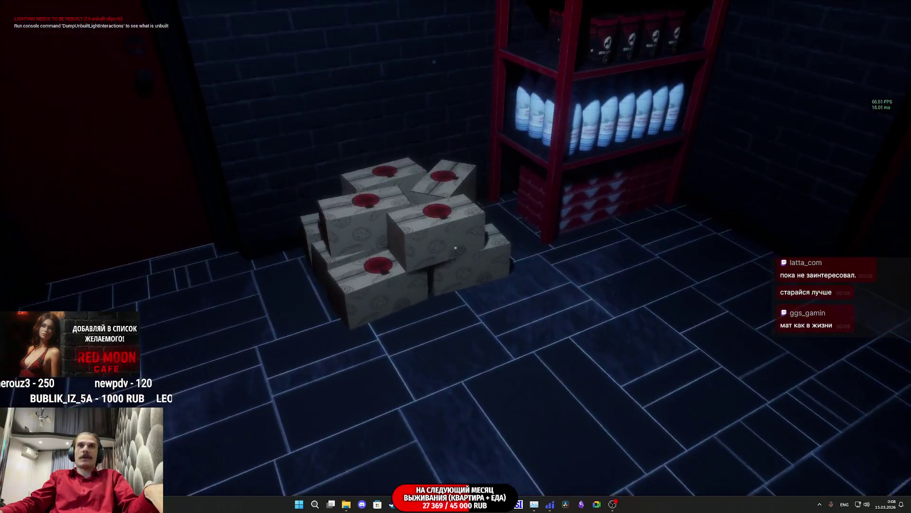
Step: Stock the bakery counter with a donut and bread boxes, then check the Tasks List
{"action": "key", "text": "w"}
{"action": "key", "text": "Tab"}
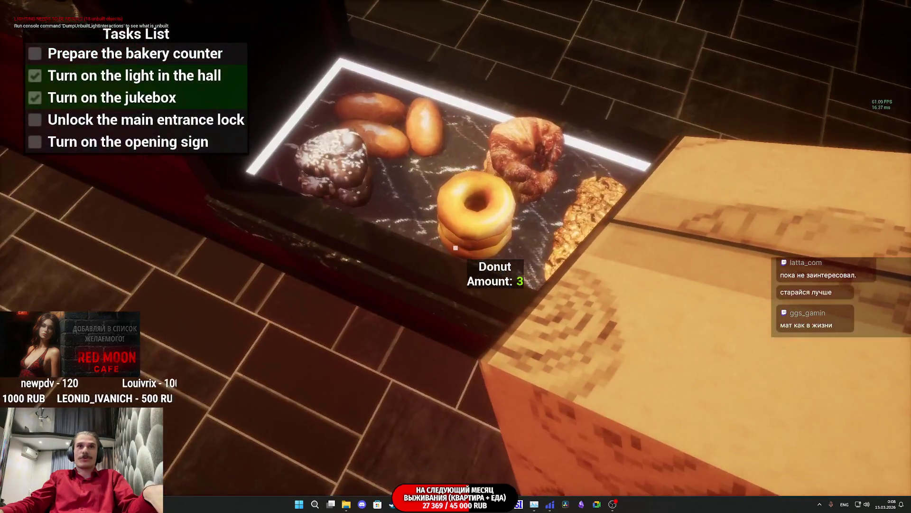
{"action": "left_click", "coordinate": [455, 248]}
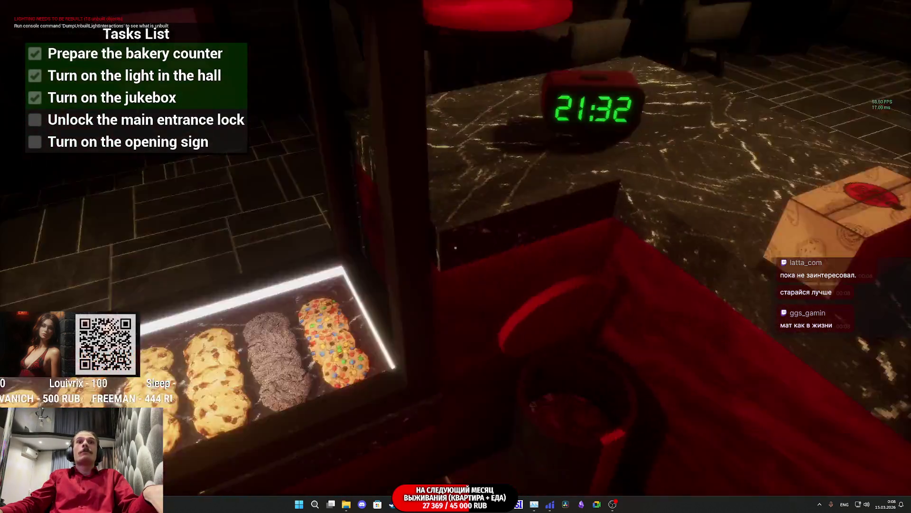
{"action": "left_click", "coordinate": [455, 247]}
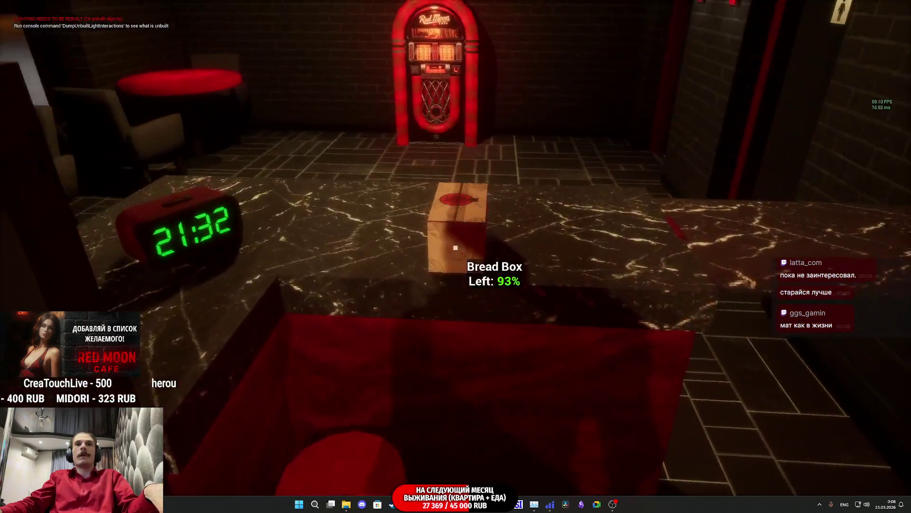
{"action": "left_click", "coordinate": [455, 247]}
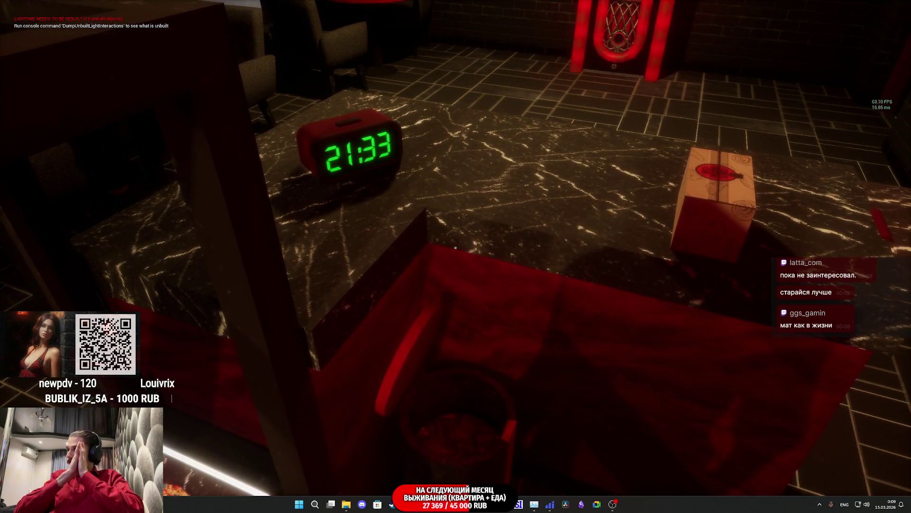
{"action": "mouse_move", "coordinate": [455, 248]}
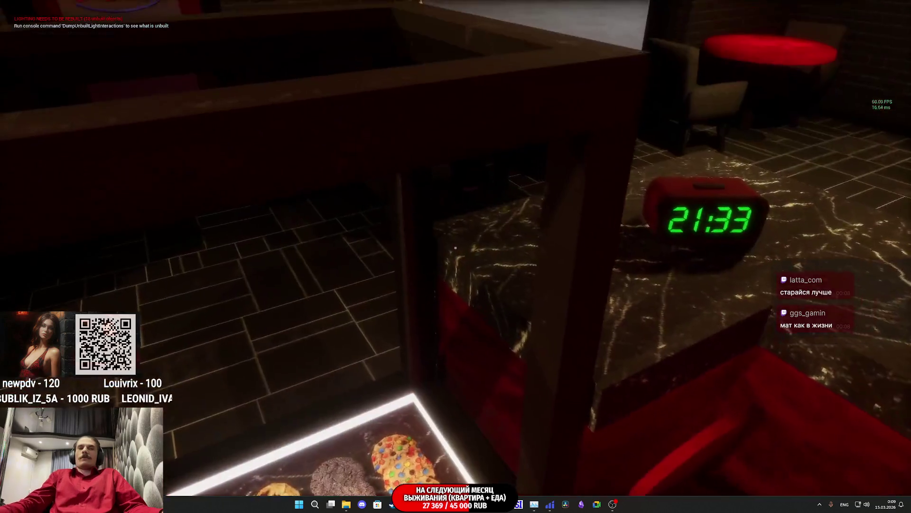
{"action": "key", "text": "Tab"}
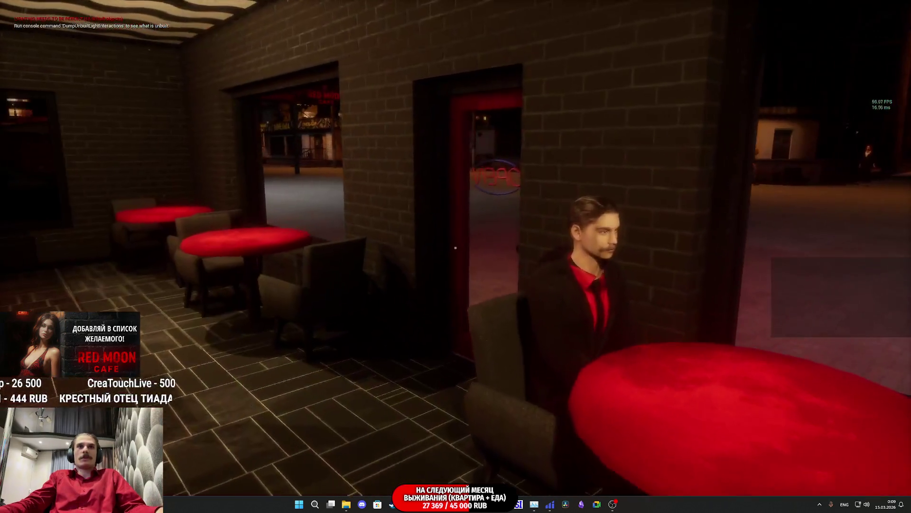
Step: Walk to the front door, unlock the main entrance lock and confirm it in the Tasks List
{"action": "key", "text": "w"}
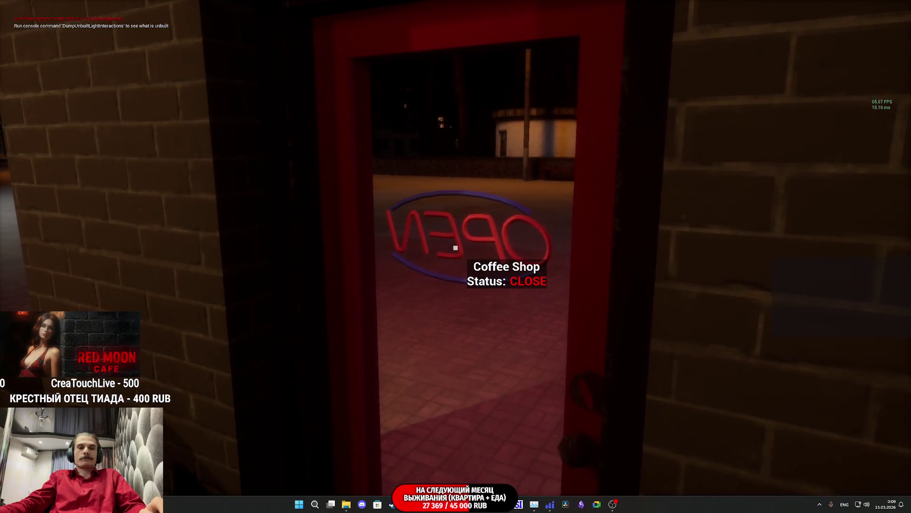
{"action": "key", "text": "w"}
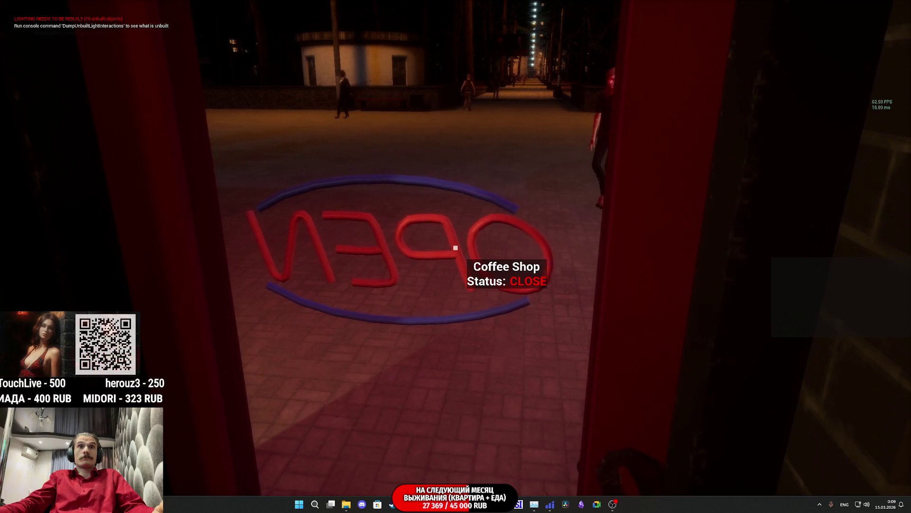
{"action": "key", "text": "Tab"}
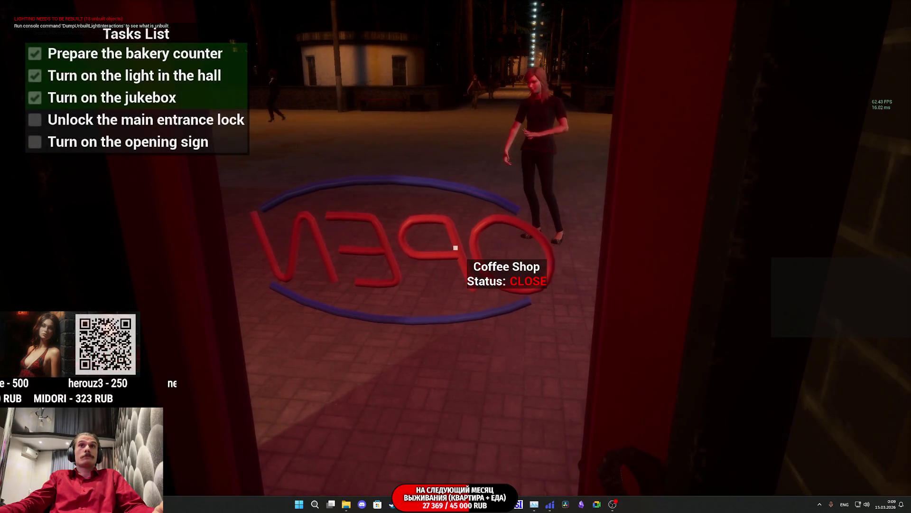
{"action": "key", "text": "Tab"}
{"action": "left_click", "coordinate": [455, 247]}
{"action": "key", "text": "Tab"}
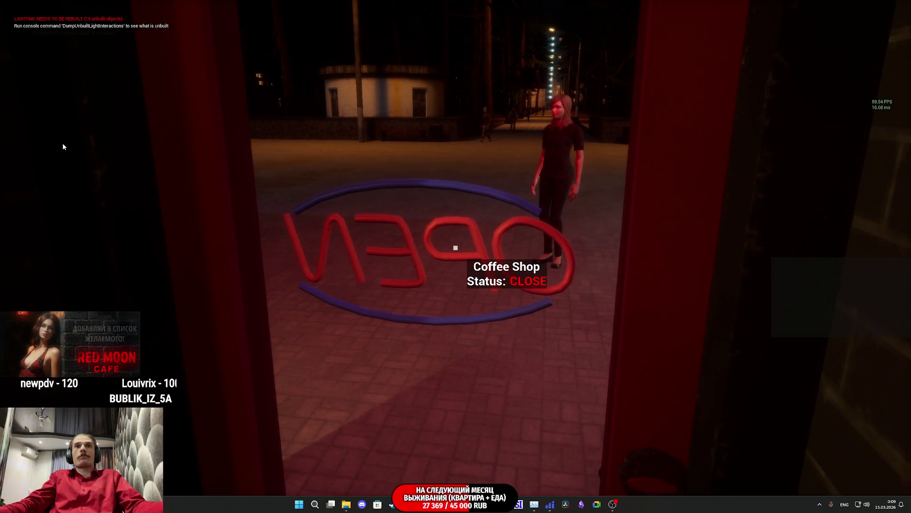
Step: Stop the play-test, frame the door, and open the OPEN sign's Open_TAB_BP blueprint
{"action": "key", "text": "Escape"}
{"action": "key", "text": "f"}
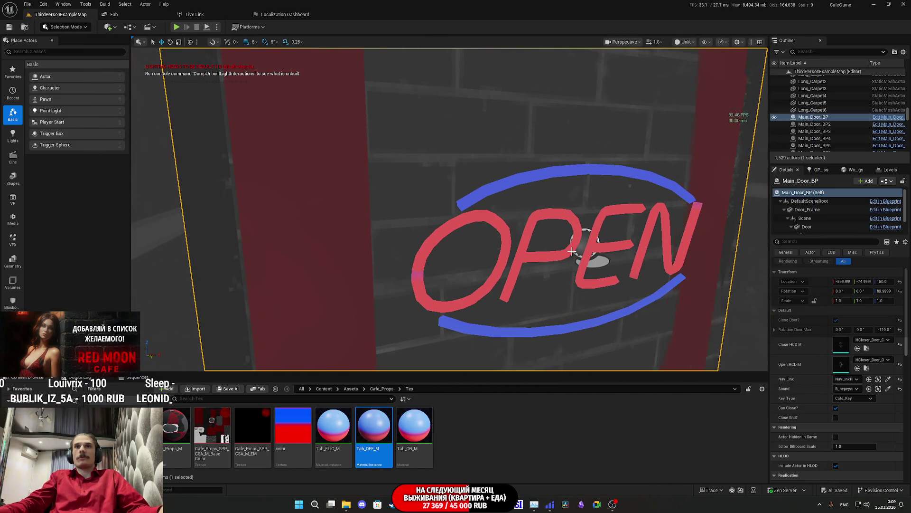
{"action": "left_click", "coordinate": [580, 253]}
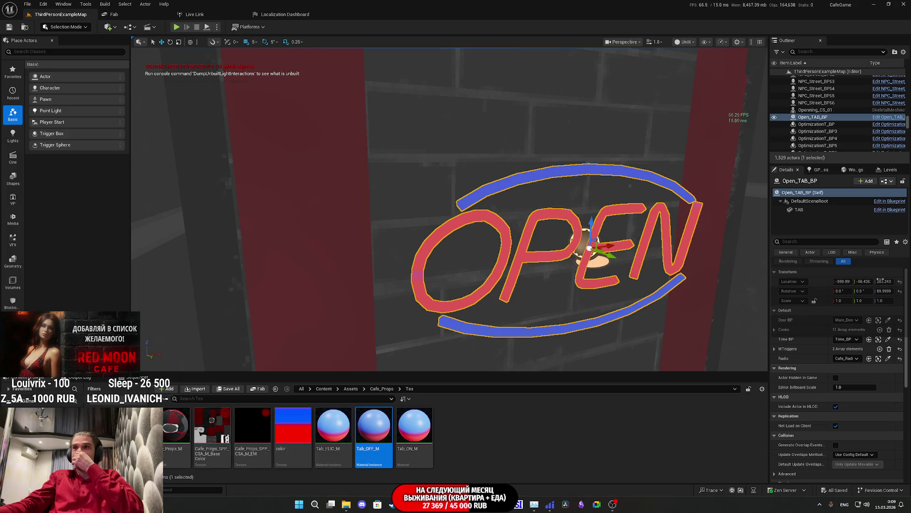
{"action": "left_click", "coordinate": [886, 180]}
{"action": "left_click", "coordinate": [836, 199]}
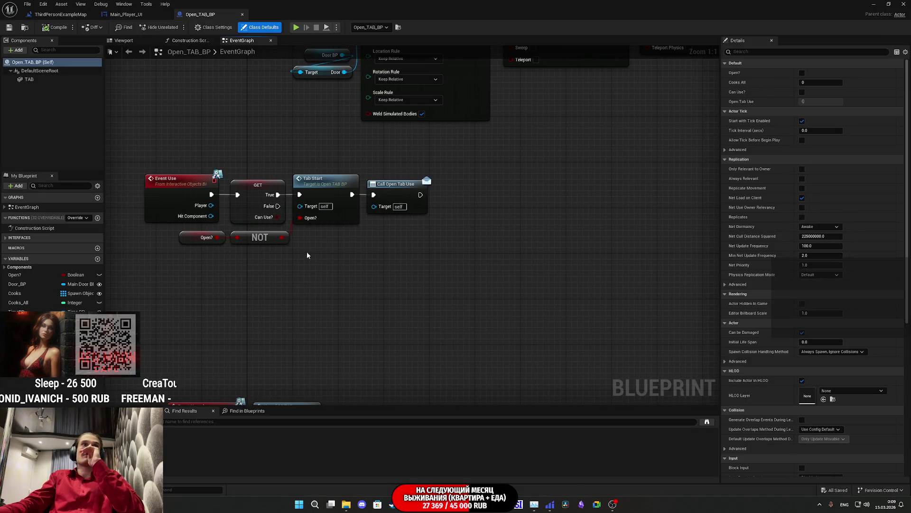
{"action": "scroll", "coordinate": [385, 337], "scroll_direction": "down", "scroll_amount": 3}
{"action": "scroll", "coordinate": [385, 341], "scroll_direction": "up", "scroll_amount": 3}
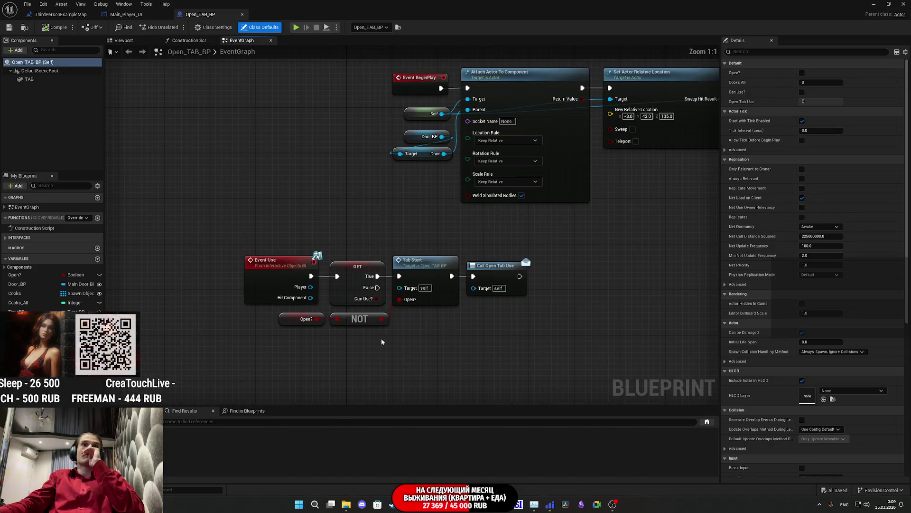
{"action": "left_click_drag", "start_coordinate": [381, 338], "coordinate": [366, 312]}
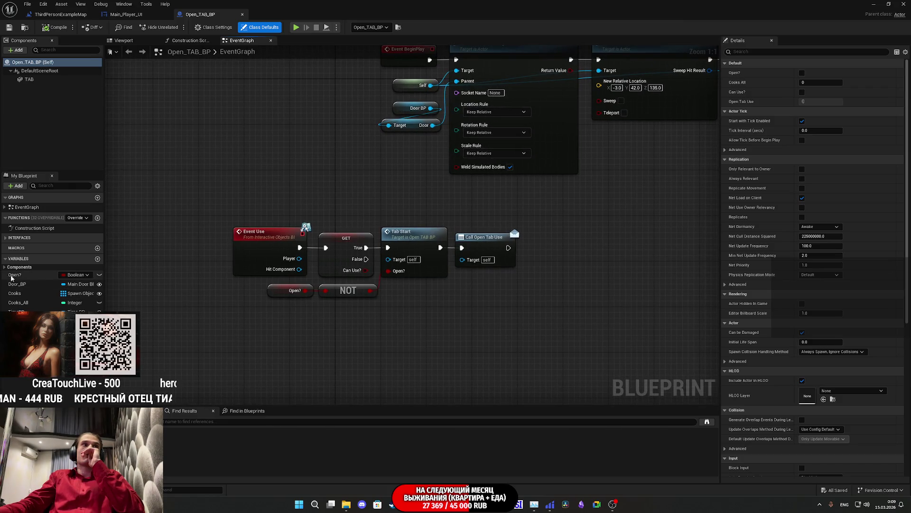
{"action": "left_click", "coordinate": [16, 321]}
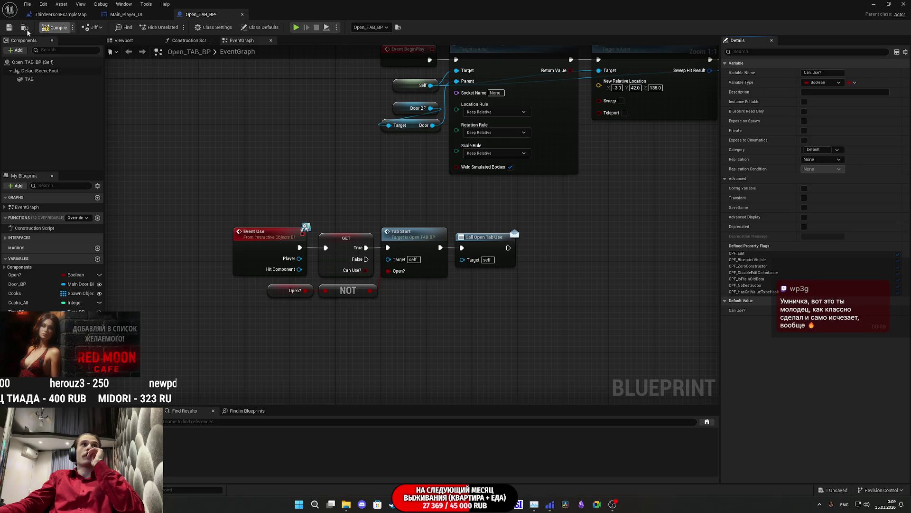
{"action": "scroll", "coordinate": [512, 289], "scroll_direction": "down", "scroll_amount": 3}
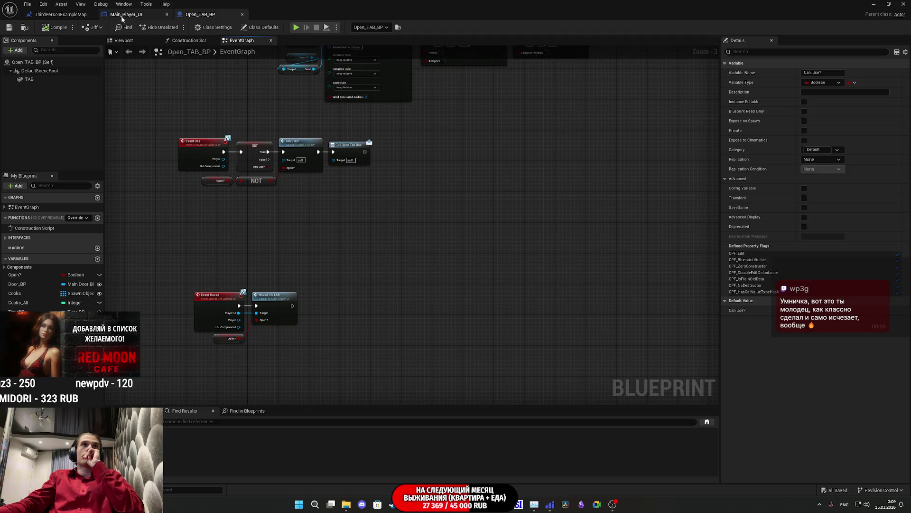
{"action": "left_click", "coordinate": [58, 15]}
{"action": "left_click_drag", "start_coordinate": [508, 177], "coordinate": [430, 188]}
{"action": "scroll", "coordinate": [429, 189], "scroll_direction": "down", "scroll_amount": 5}
{"action": "scroll", "coordinate": [498, 158], "scroll_direction": "up", "scroll_amount": 5}
{"action": "scroll", "coordinate": [285, 190], "scroll_direction": "down", "scroll_amount": 2}
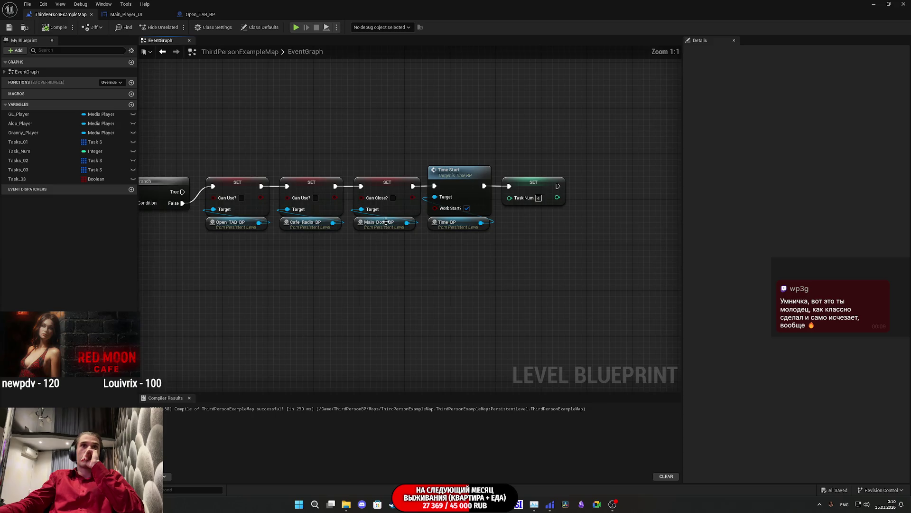
{"action": "scroll", "coordinate": [335, 199], "scroll_direction": "up", "scroll_amount": 2}
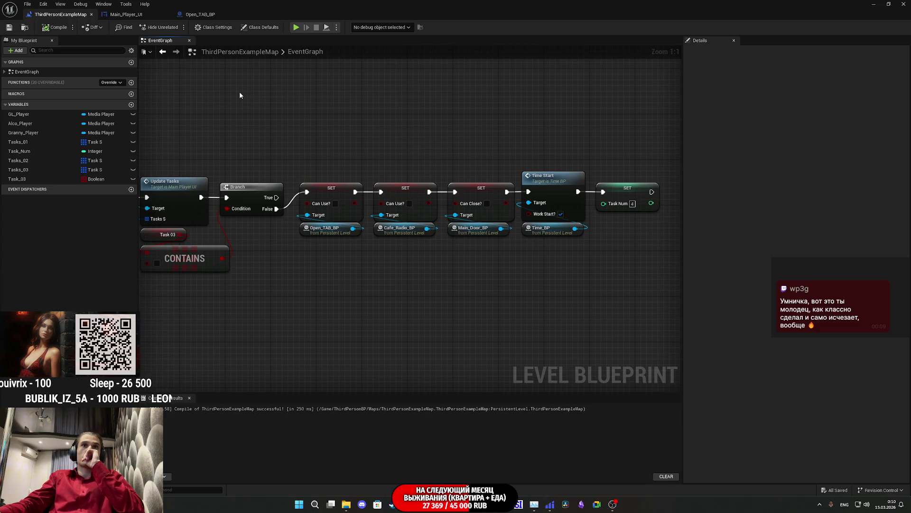
{"action": "left_click", "coordinate": [122, 15]}
{"action": "left_click", "coordinate": [207, 15]}
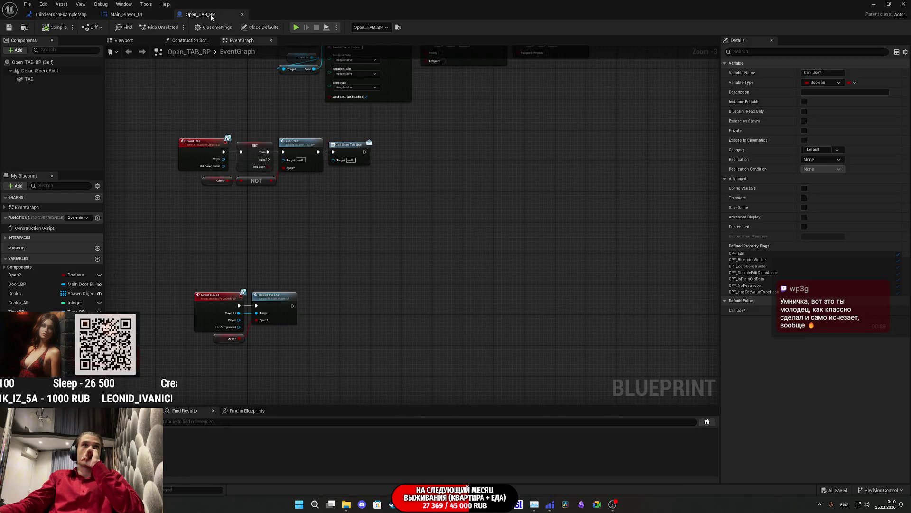
{"action": "left_click", "coordinate": [878, 4]}
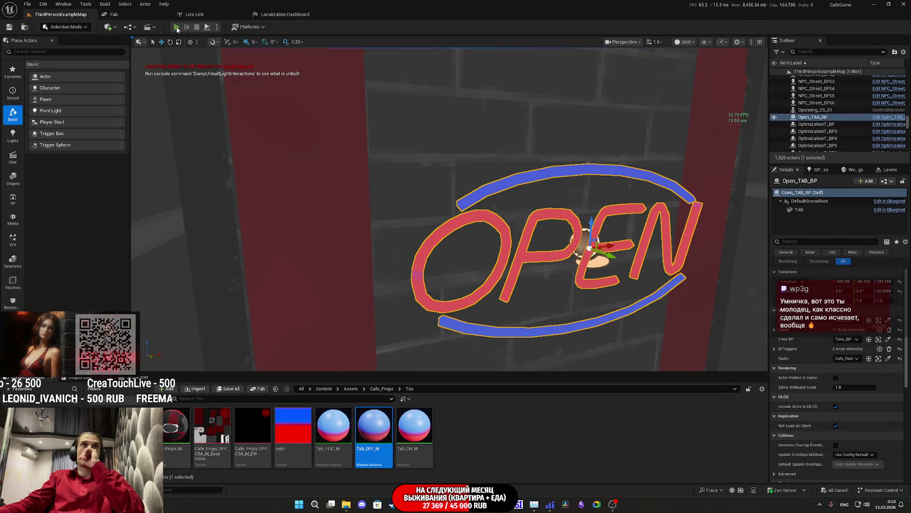
Step: Start a full-screen play-test and switch on the toilet light
{"action": "key", "text": "alt+p"}
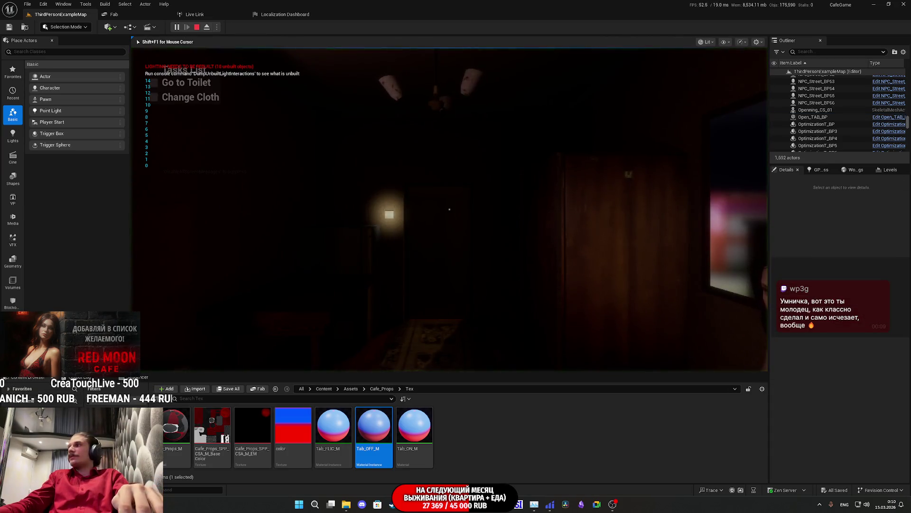
{"action": "key", "text": "F11"}
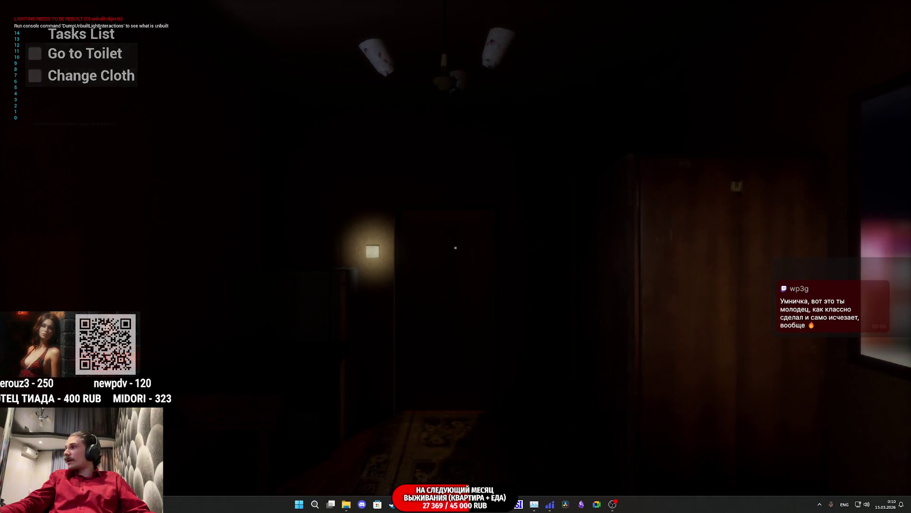
{"action": "key", "text": "w"}
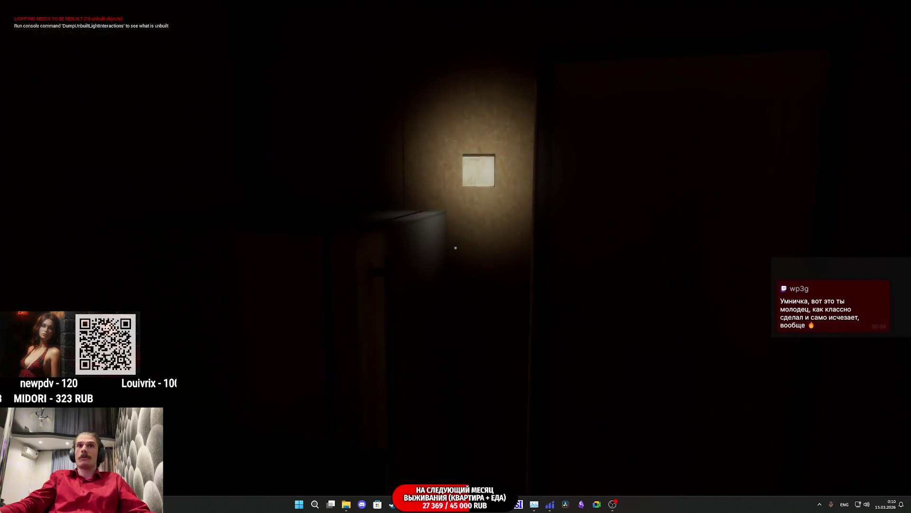
{"action": "key", "text": "e"}
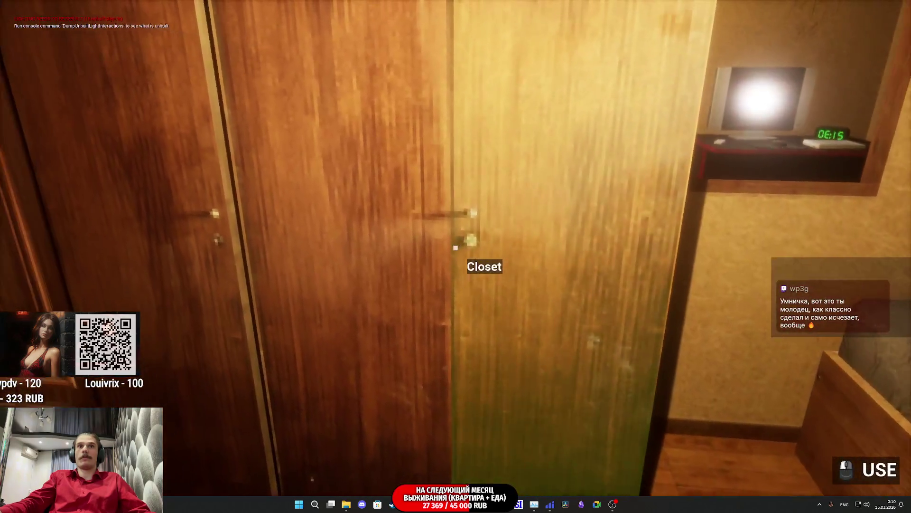
Step: Put on the red shirt from the closet, then walk to and open the door
{"action": "left_click", "coordinate": [455, 247]}
{"action": "left_click", "coordinate": [456, 247]}
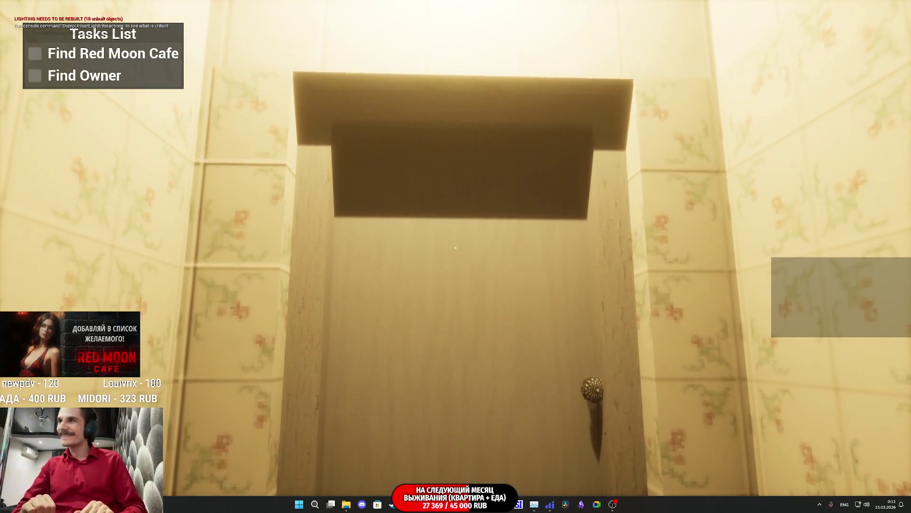
{"action": "key", "text": "w"}
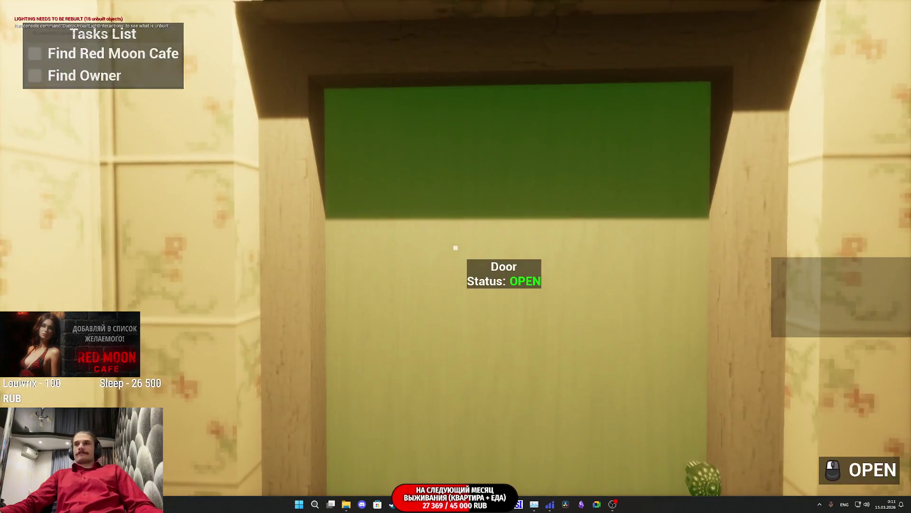
{"action": "left_click", "coordinate": [455, 247]}
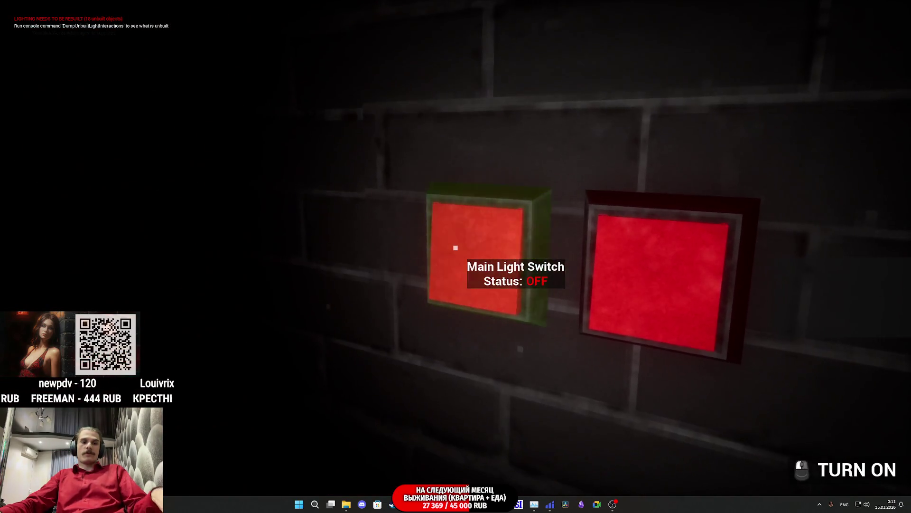
Step: Switch the cafe's Main Light Switch on, off, then back on
{"action": "left_click", "coordinate": [456, 247]}
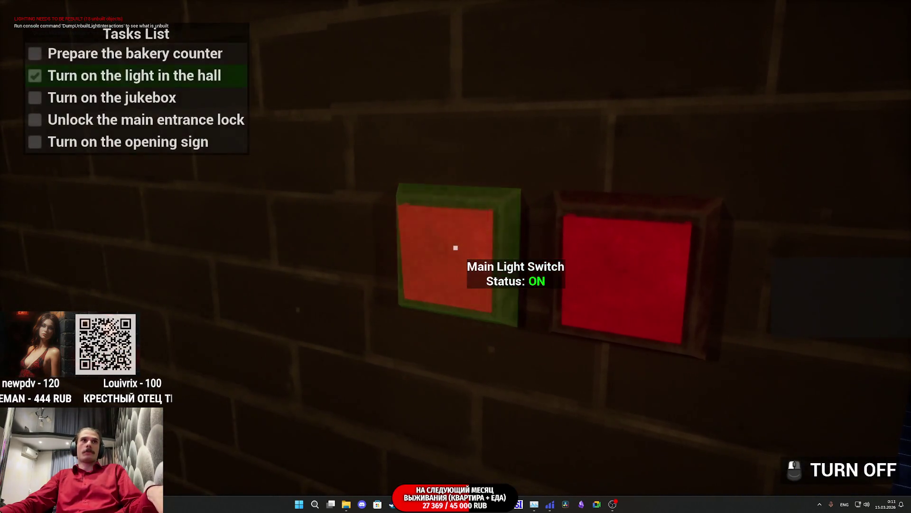
{"action": "left_click", "coordinate": [456, 247]}
{"action": "left_click", "coordinate": [455, 247]}
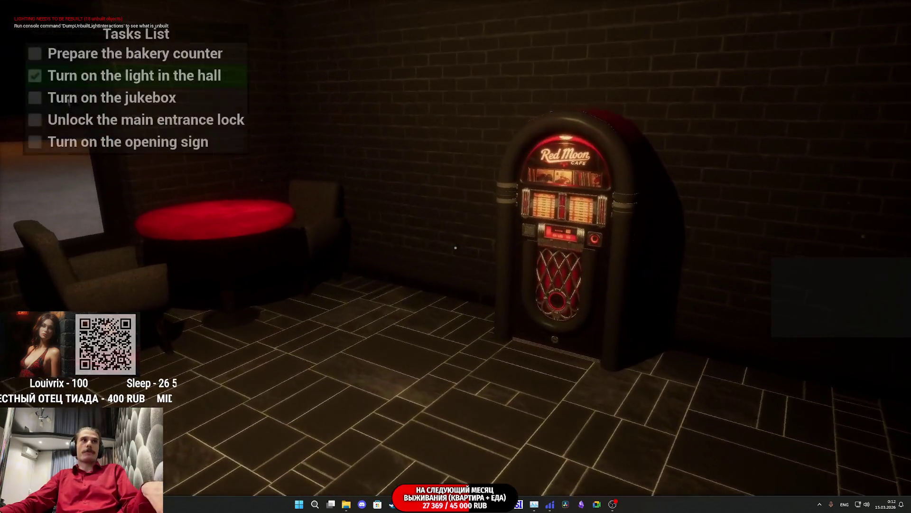
Step: Walk past the jukebox, unlock the main entrance door, then stop the play-test
{"action": "key", "text": "w"}
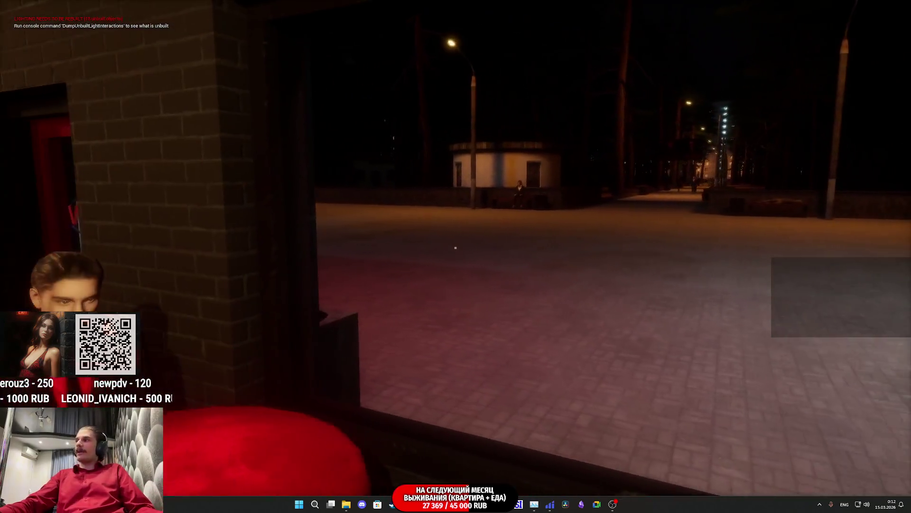
{"action": "key", "text": "w"}
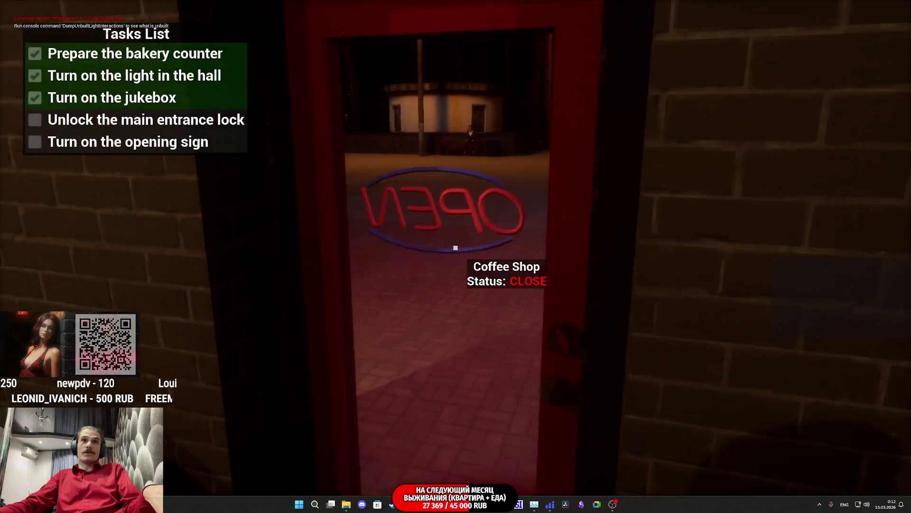
{"action": "key", "text": "e"}
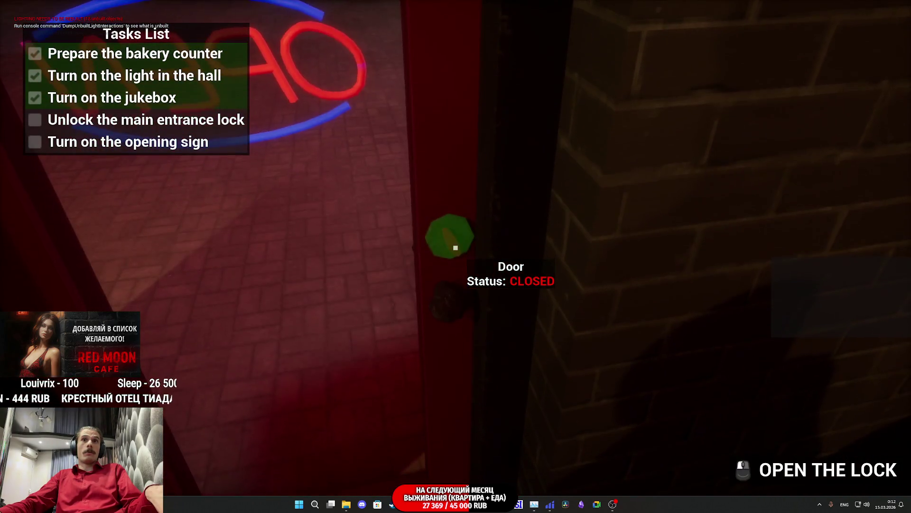
{"action": "left_click", "coordinate": [456, 248]}
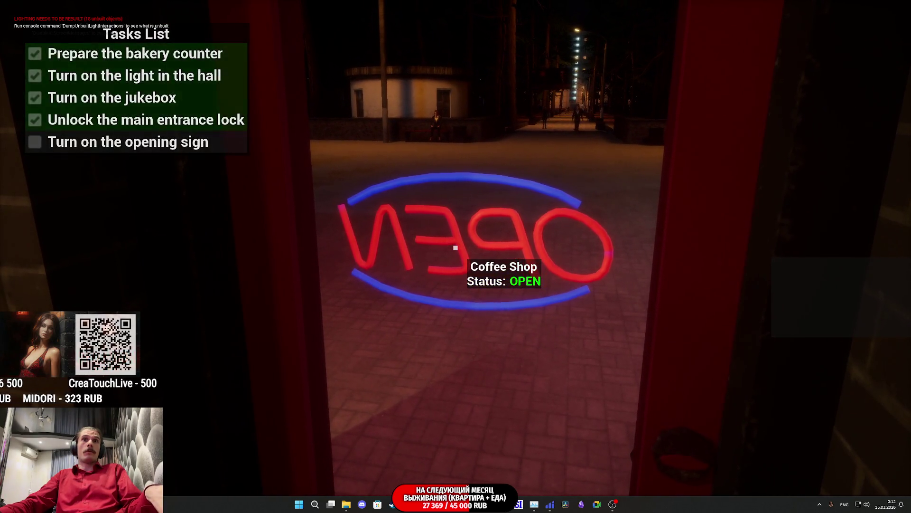
{"action": "key", "text": "F8"}
{"action": "left_click", "coordinate": [559, 282]}
Step: Restore the editor layout and switch to the ThirdPersonExampleMap level blueprint
{"action": "key", "text": "Escape"}
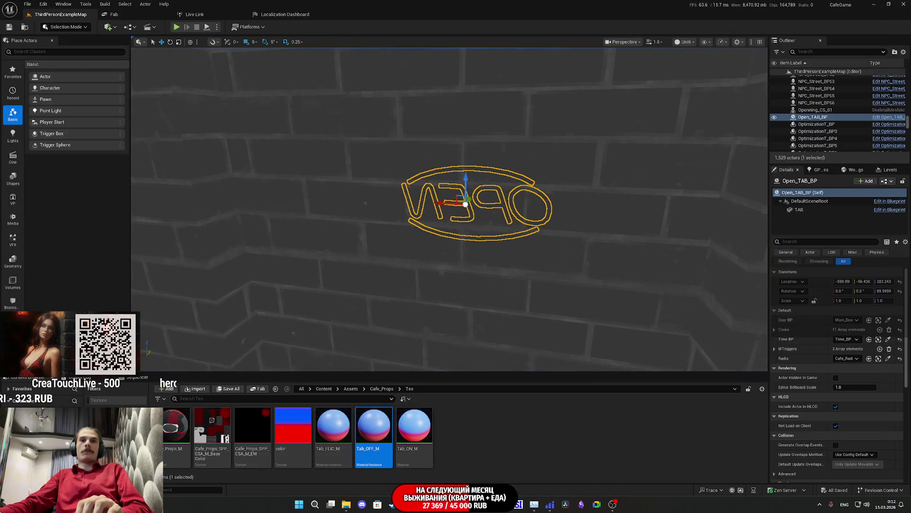
{"action": "key", "text": "ctrl+e"}
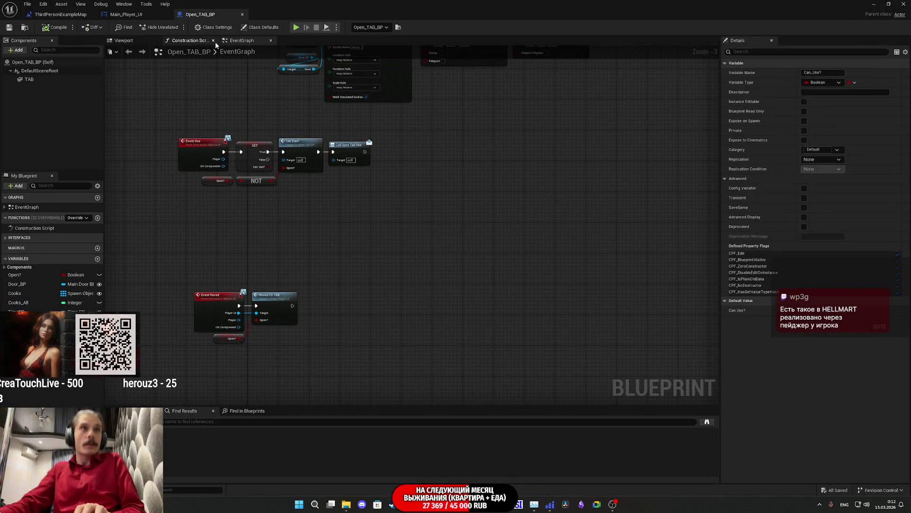
{"action": "left_click", "coordinate": [122, 14]}
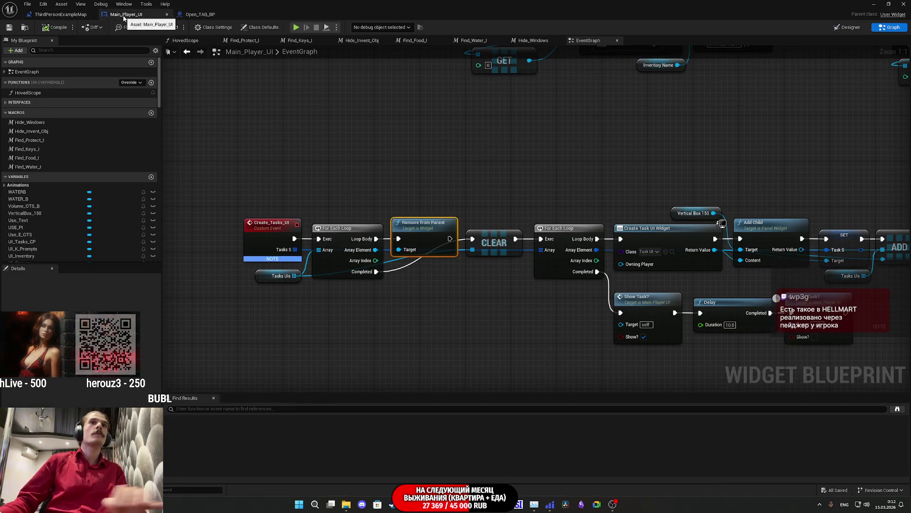
{"action": "left_click", "coordinate": [72, 15]}
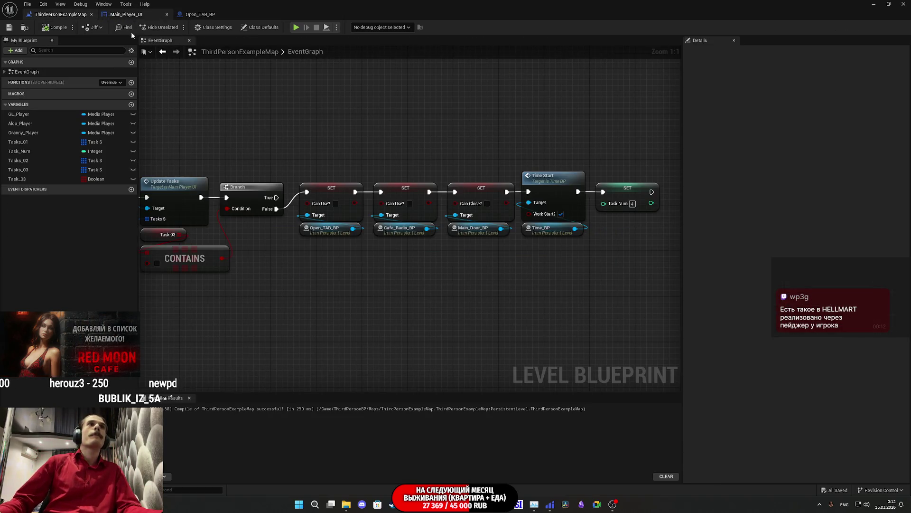
Step: Pan the EventGraph left past the Set Array Elem nodes to the Task 03 setup
{"action": "left_click_drag", "start_coordinate": [532, 307], "coordinate": [723, 306]}
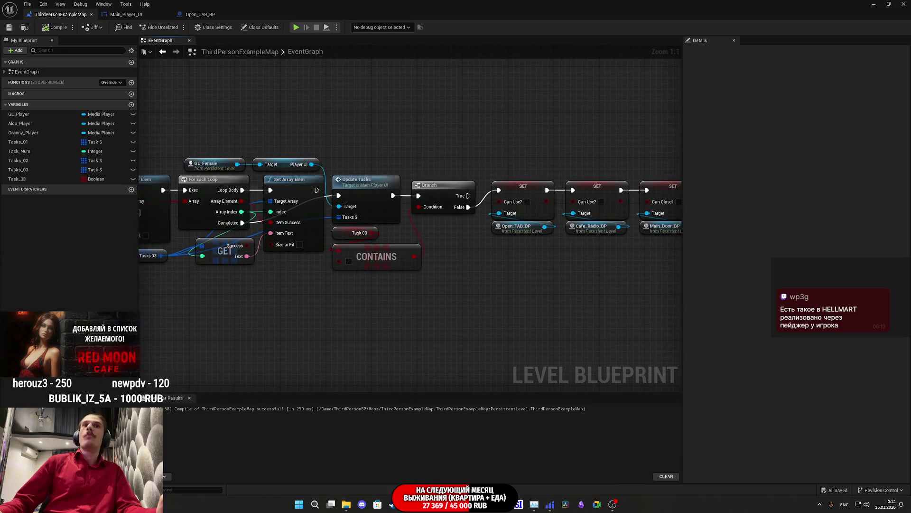
{"action": "left_click_drag", "start_coordinate": [464, 278], "coordinate": [578, 277]}
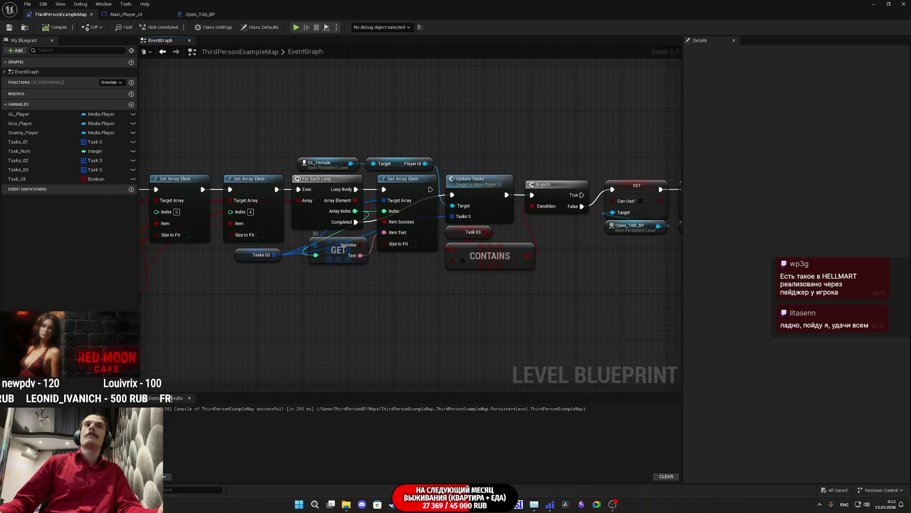
{"action": "left_click_drag", "start_coordinate": [382, 276], "coordinate": [538, 282]}
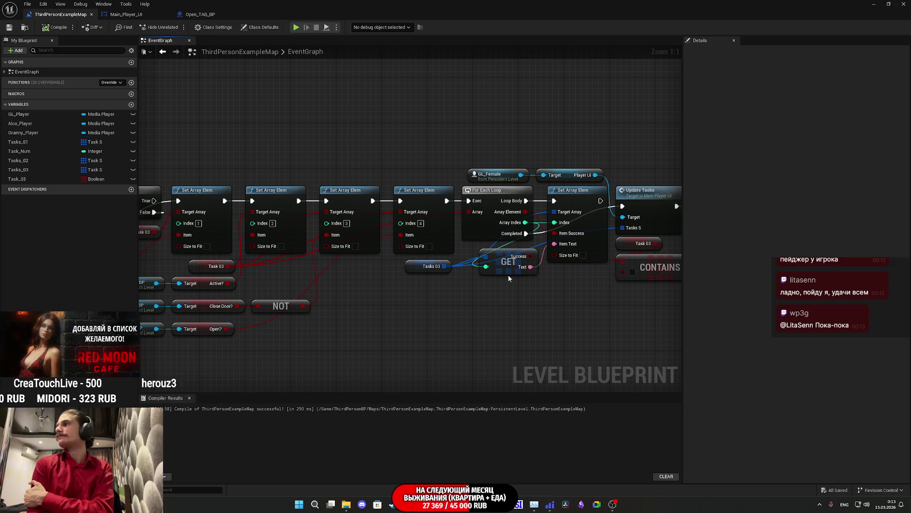
{"action": "left_click_drag", "start_coordinate": [254, 327], "coordinate": [430, 286]}
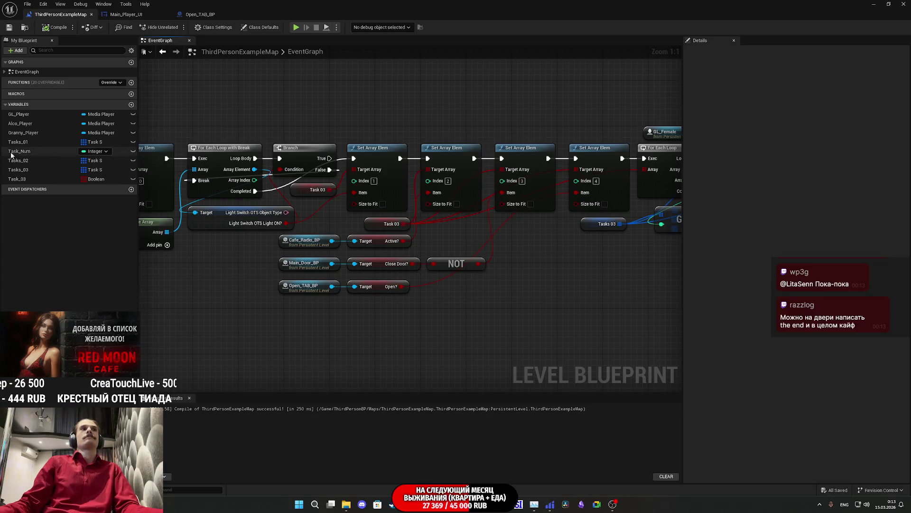
Step: Add a fifth entry to the Task_03 default array, save the level, and start a play-test
{"action": "left_click", "coordinate": [19, 178]}
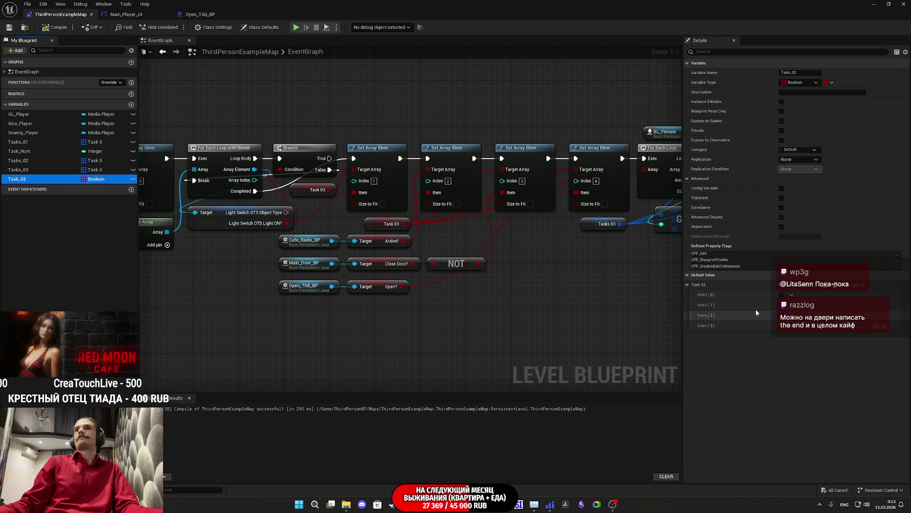
{"action": "left_click", "coordinate": [827, 286]}
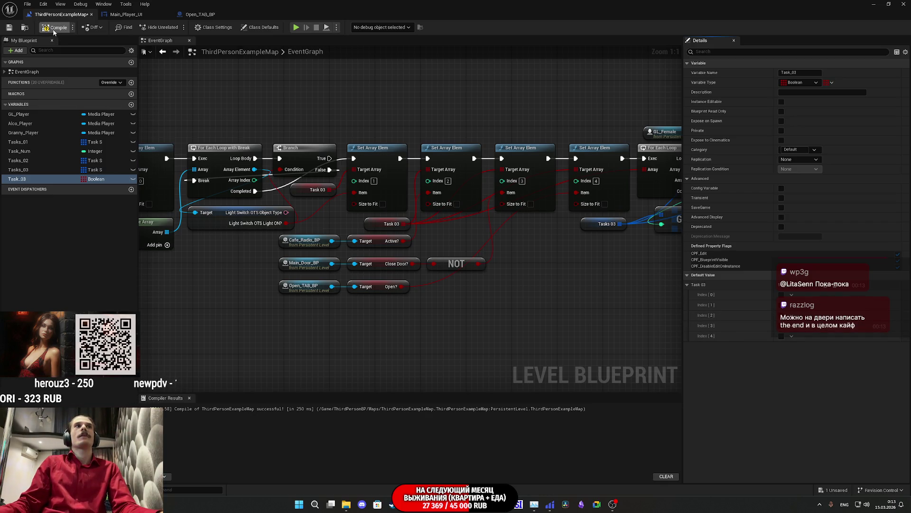
{"action": "left_click", "coordinate": [9, 30]}
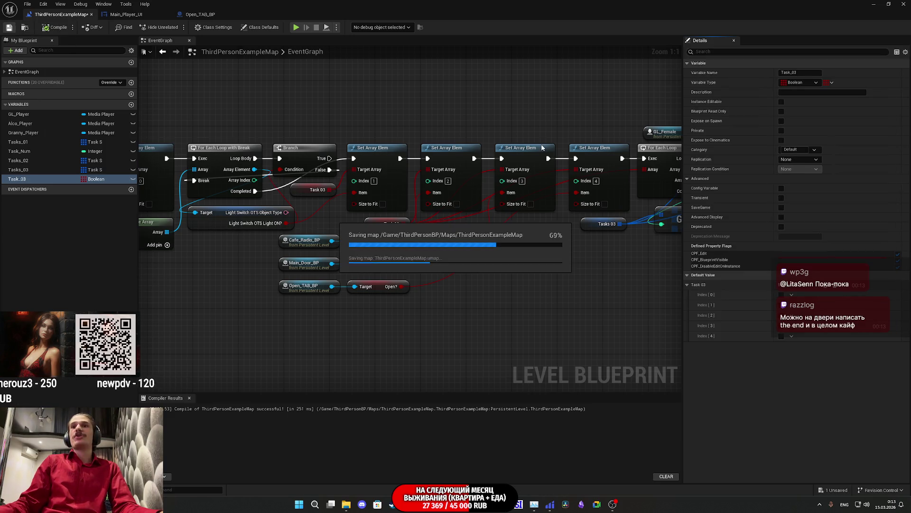
{"action": "left_click", "coordinate": [874, 4]}
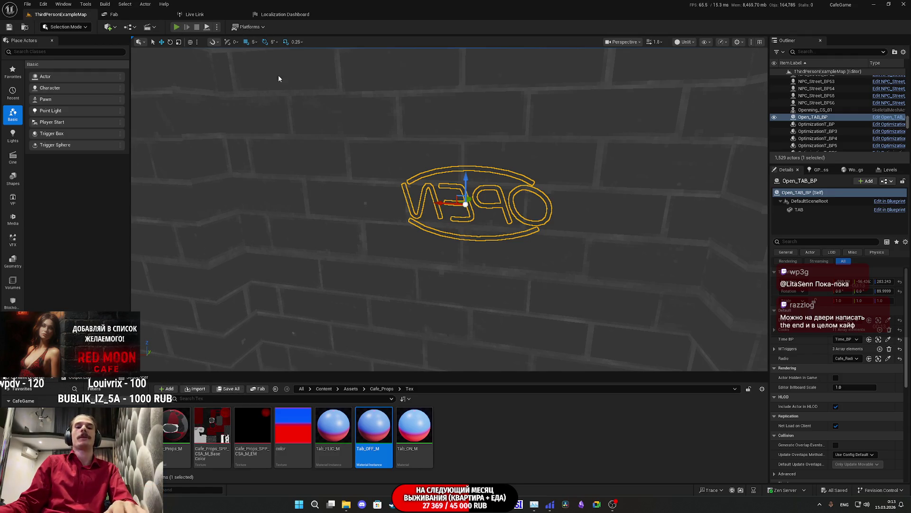
{"action": "key", "text": "alt+p"}
Step: In full screen, switch on the toilet light and complete the Change Cloth task at the closet
{"action": "key", "text": "F11"}
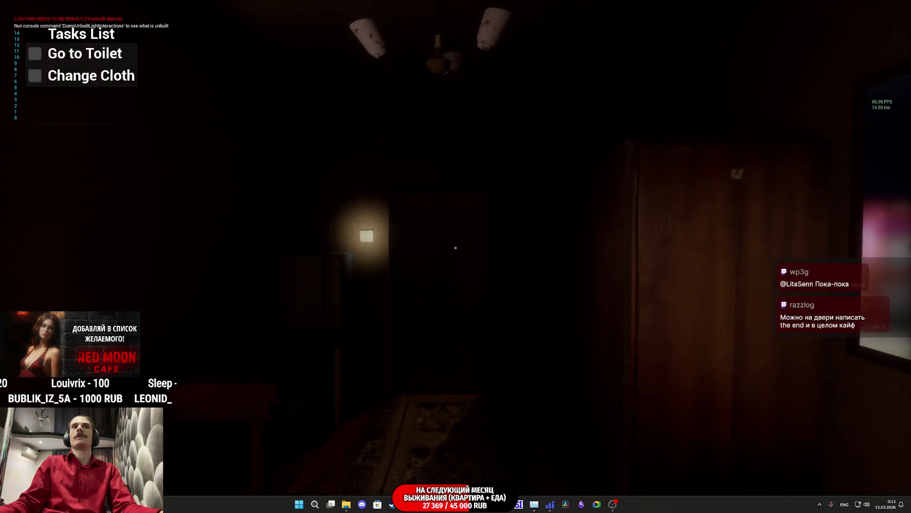
{"action": "left_click", "coordinate": [455, 247]}
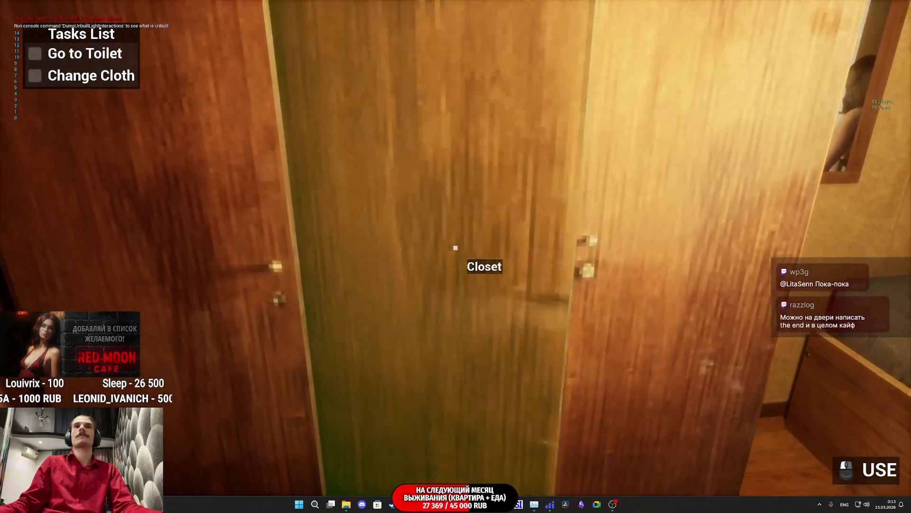
{"action": "left_click", "coordinate": [455, 247]}
{"action": "left_click", "coordinate": [455, 247]}
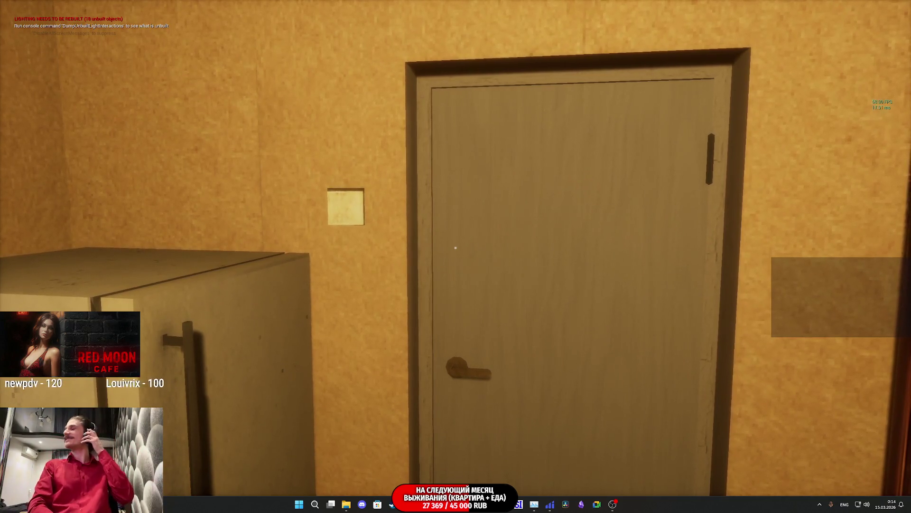
Step: Walk through the sofa room into the lit toilet, shut its door, and approach the home door
{"action": "key", "text": "w"}
{"action": "key", "text": "e"}
{"action": "key", "text": "w"}
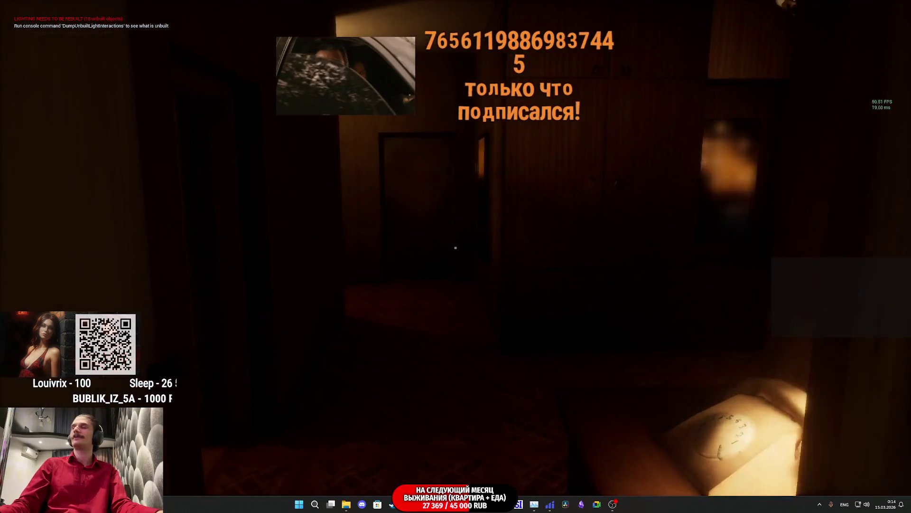
{"action": "key", "text": "w"}
{"action": "key", "text": "e"}
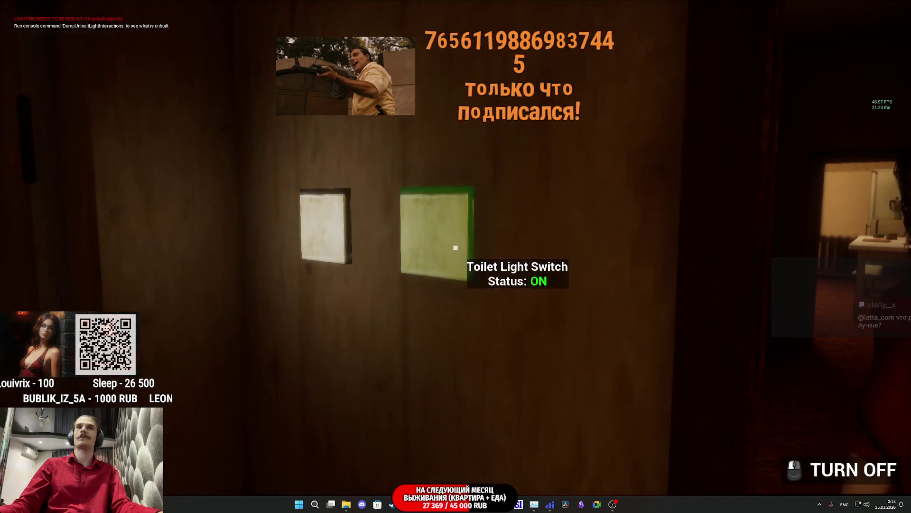
{"action": "key", "text": "w"}
{"action": "key", "text": "w"}
{"action": "key", "text": "e"}
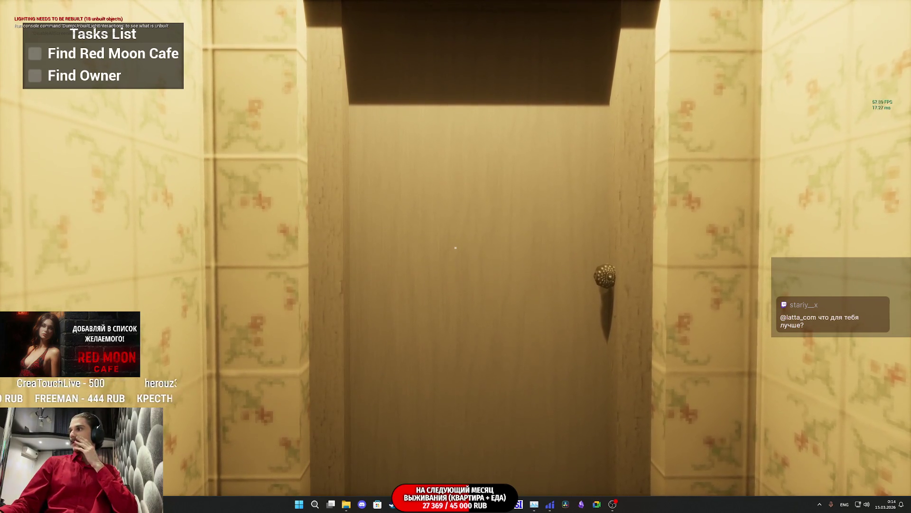
{"action": "key", "text": "w"}
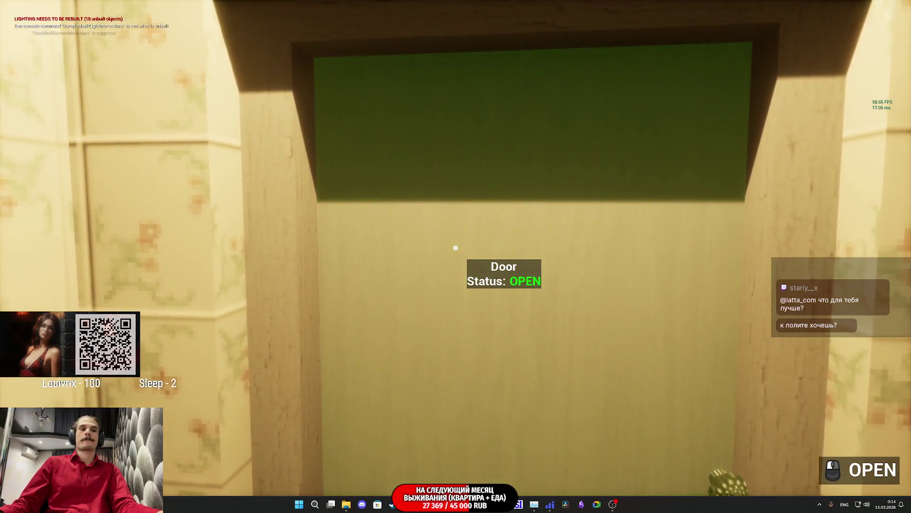
Step: Open the home door, walk through the night park past Red Moon Cafe to the car, then eject
{"action": "left_click", "coordinate": [455, 247]}
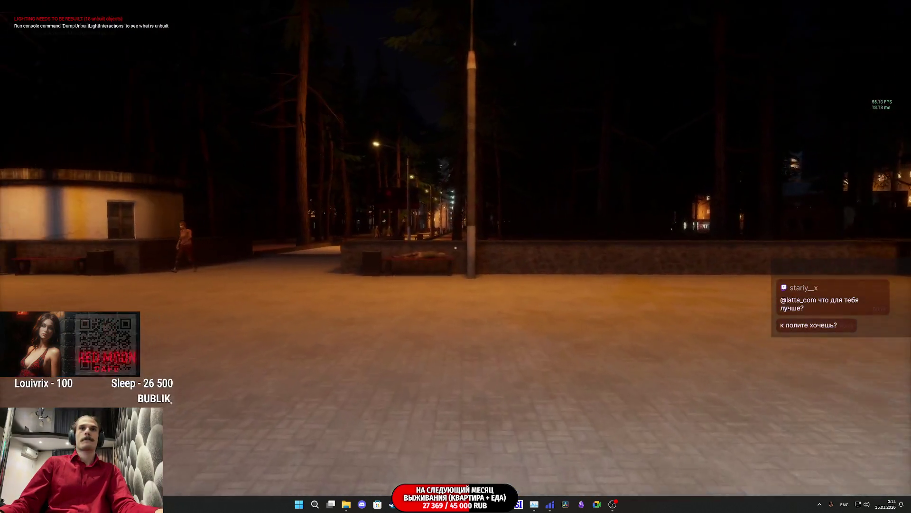
{"action": "key", "text": "w"}
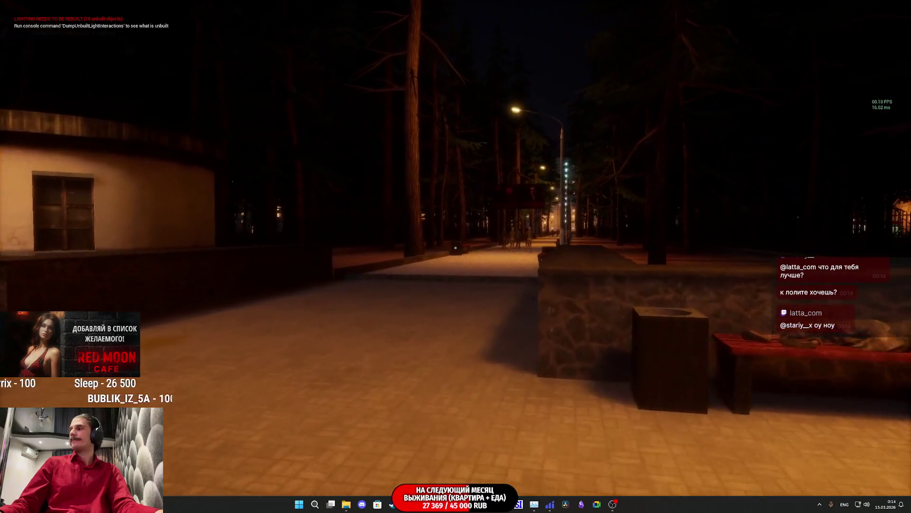
{"action": "key", "text": "w"}
{"action": "key", "text": "w"}
{"action": "key", "text": "w"}
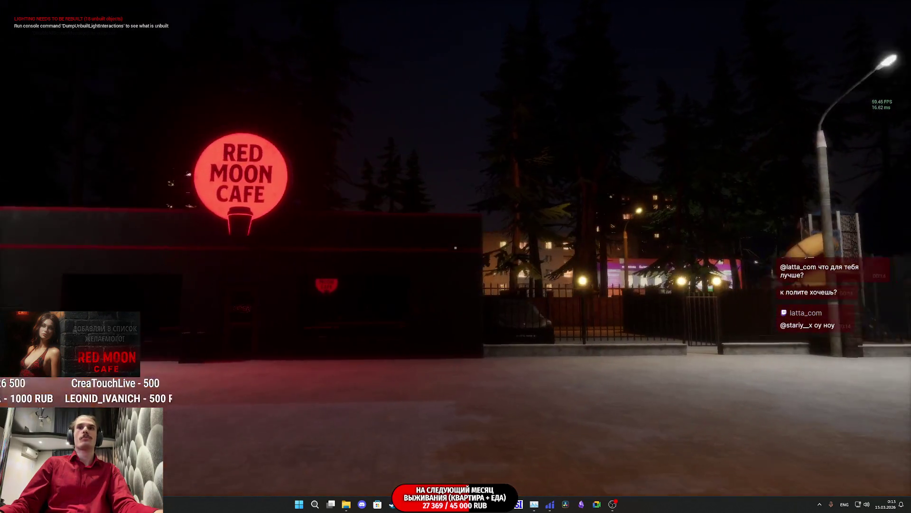
{"action": "key", "text": "w"}
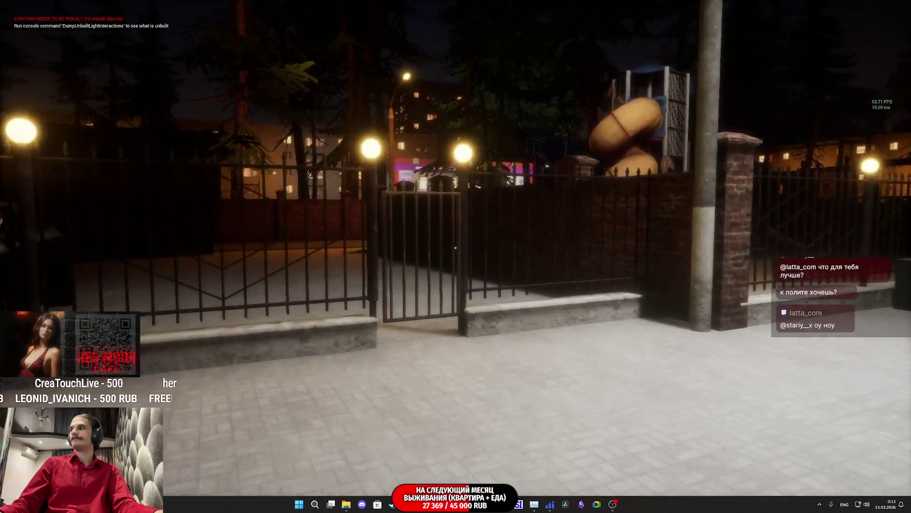
{"action": "key", "text": "w"}
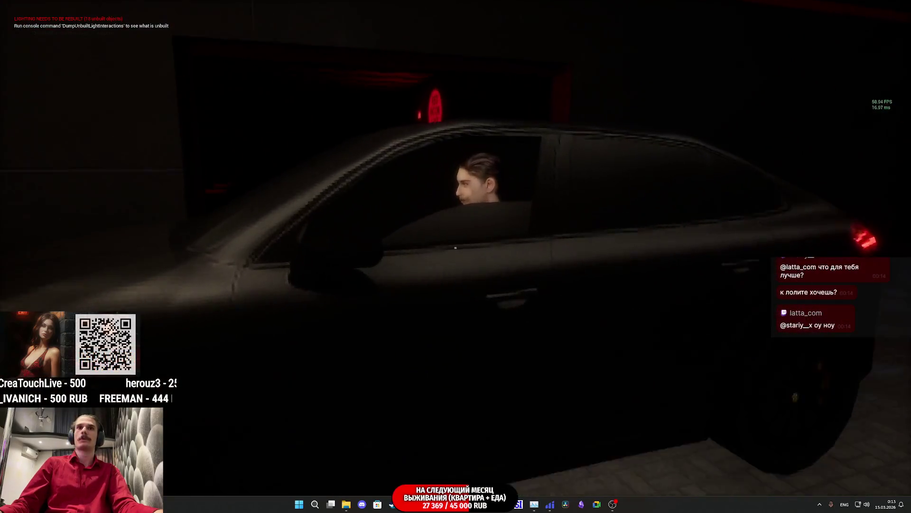
{"action": "key", "text": "w"}
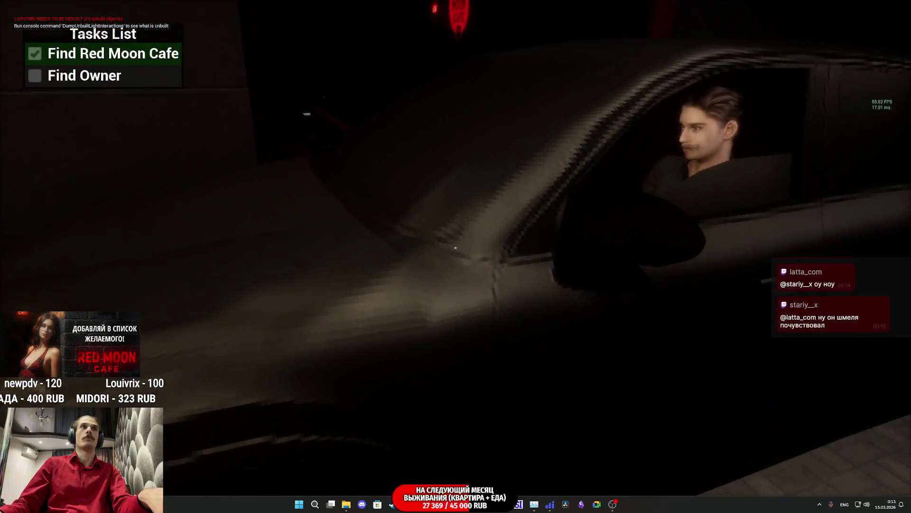
{"action": "key", "text": "F8"}
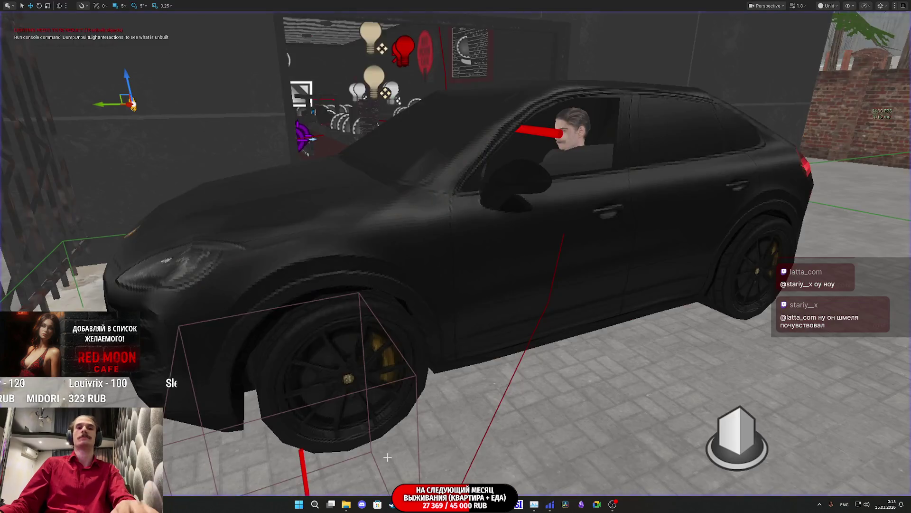
Step: End the play session and return from the blueprint tabs to the level editor
{"action": "key", "text": "Escape"}
{"action": "left_click", "coordinate": [472, 472]}
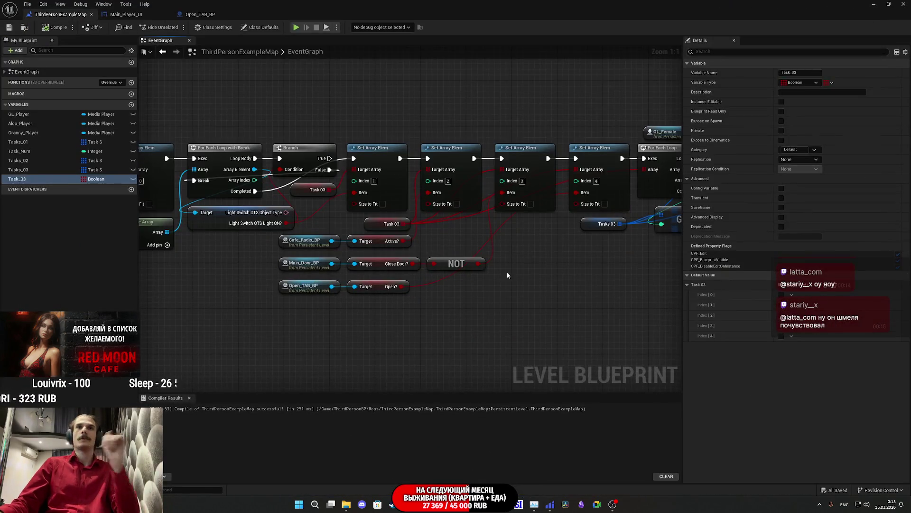
{"action": "left_click", "coordinate": [196, 15]}
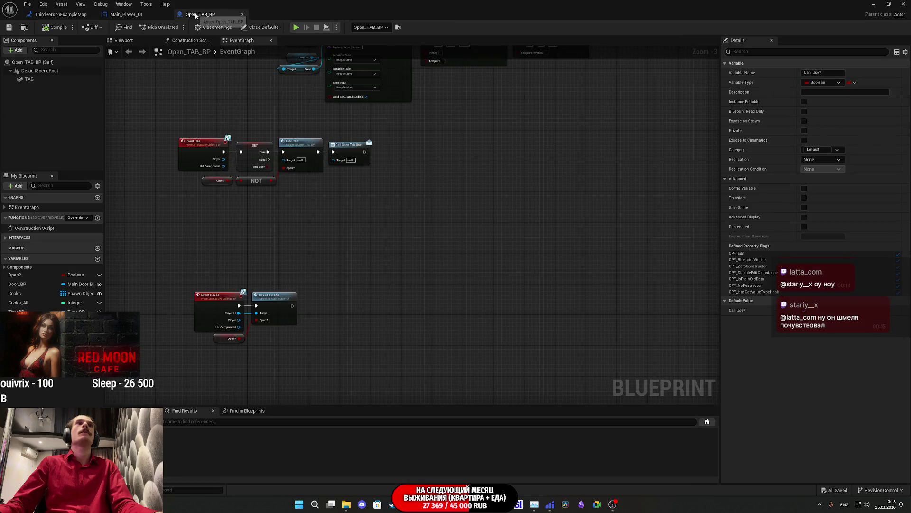
{"action": "left_click", "coordinate": [399, 27]}
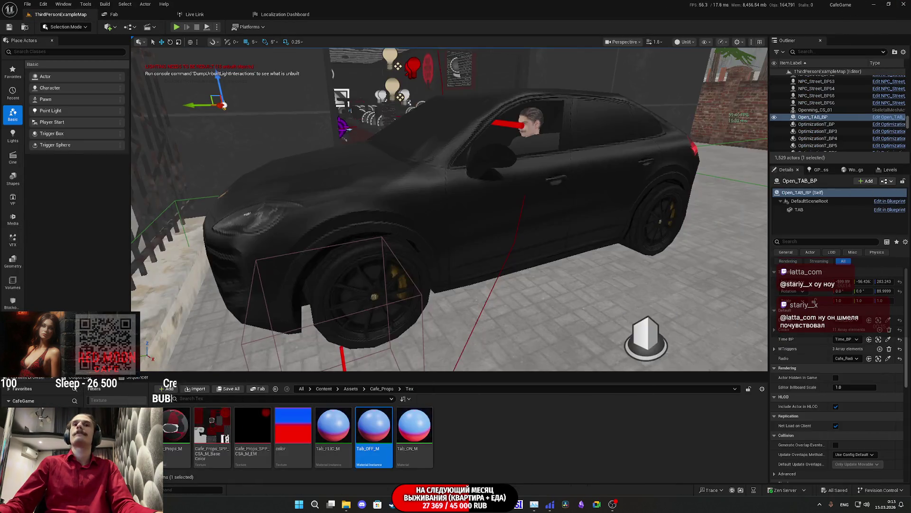
Step: Select the Task_02_2_CMT trigger by the car and edit its Custom_moving_trigger blueprint
{"action": "left_click", "coordinate": [572, 211]}
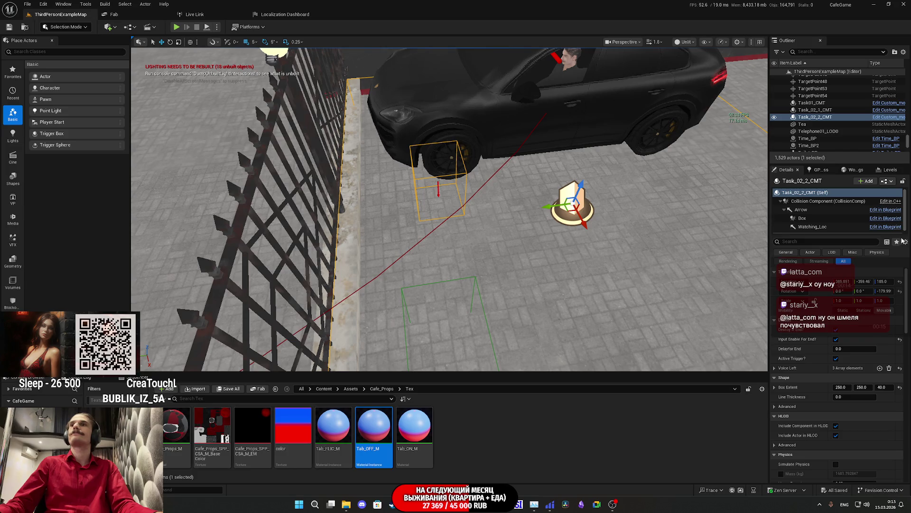
{"action": "left_click", "coordinate": [884, 182]}
{"action": "left_click", "coordinate": [839, 200]}
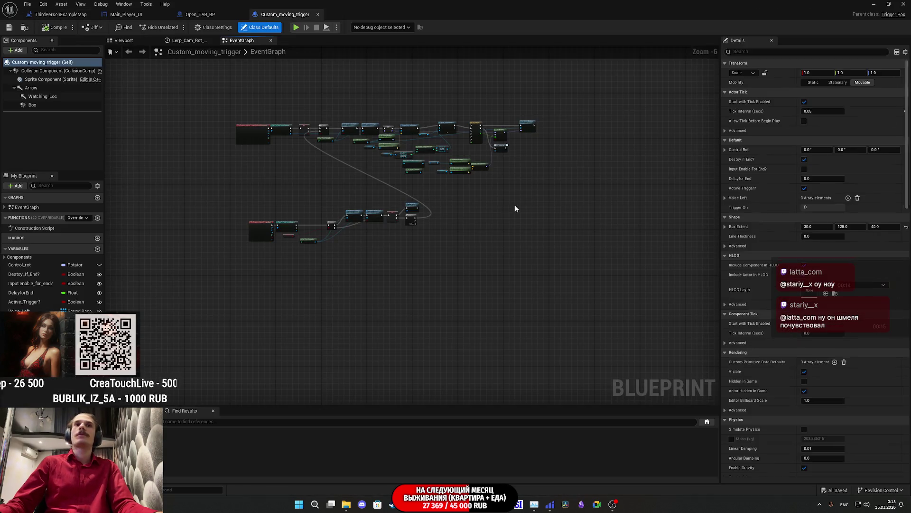
Step: Pan the trigger graph across the overlap event, Cast, Do Once and camera lerp nodes
{"action": "scroll", "coordinate": [445, 221], "scroll_direction": "up", "scroll_amount": 7}
{"action": "left_click_drag", "start_coordinate": [446, 221], "coordinate": [216, 232]}
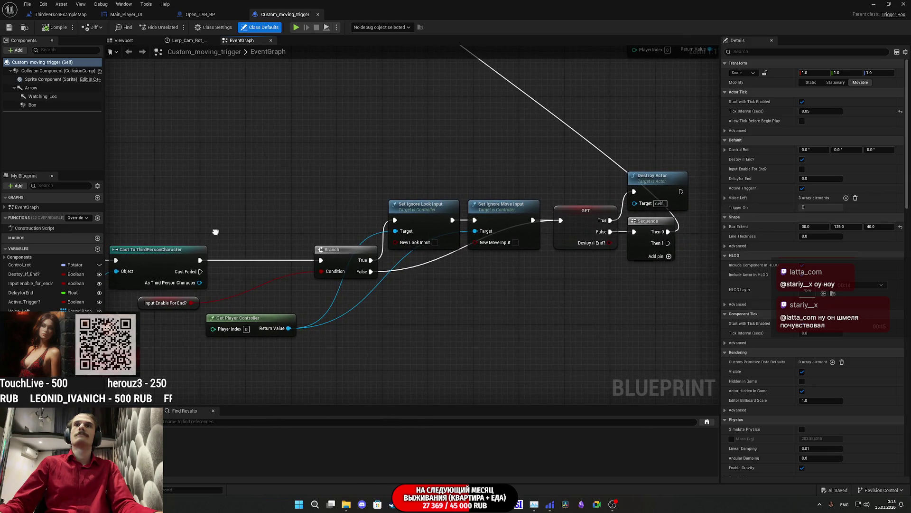
{"action": "left_click_drag", "start_coordinate": [216, 231], "coordinate": [340, 237]}
{"action": "scroll", "coordinate": [271, 261], "scroll_direction": "down", "scroll_amount": 6}
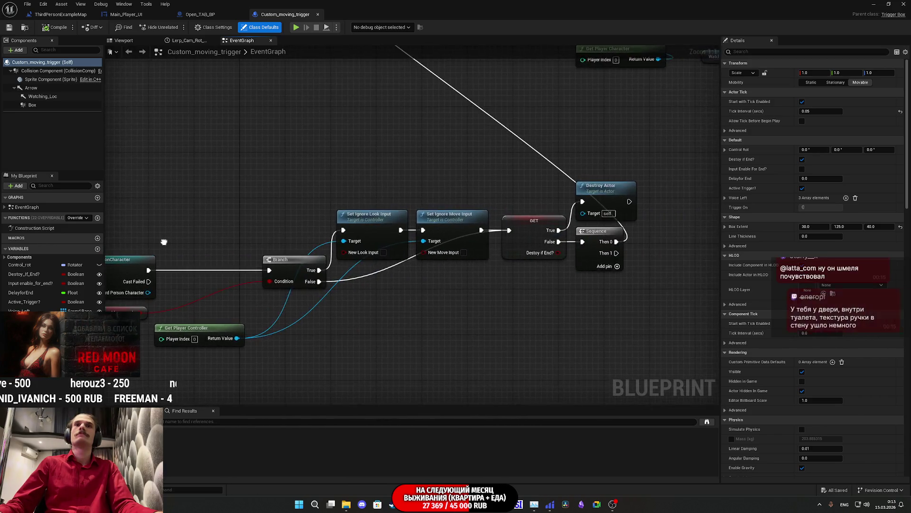
{"action": "scroll", "coordinate": [271, 261], "scroll_direction": "up", "scroll_amount": 3}
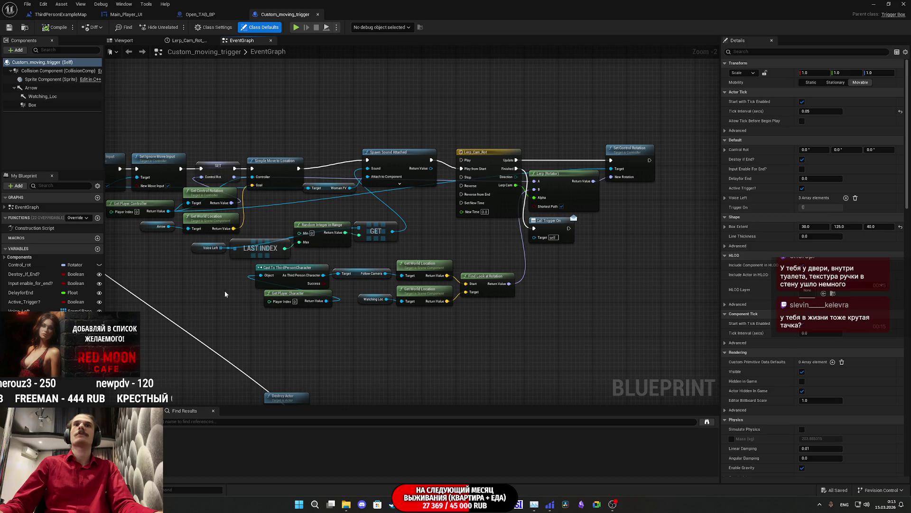
{"action": "left_click_drag", "start_coordinate": [518, 245], "coordinate": [728, 264]}
{"action": "scroll", "coordinate": [241, 207], "scroll_direction": "up", "scroll_amount": 2}
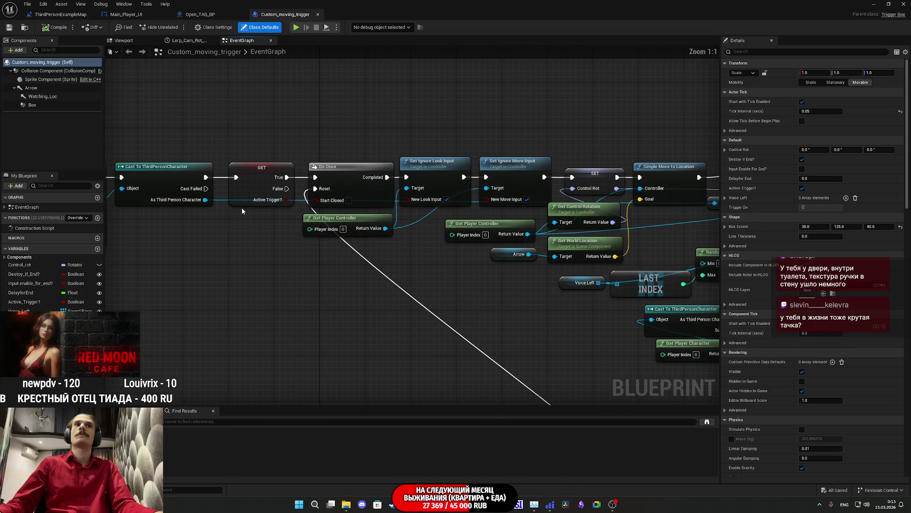
{"action": "left_click_drag", "start_coordinate": [472, 280], "coordinate": [143, 267]}
Step: Nudge the Call Trigger On node, save the blueprint, and go to the ThirdPersonExampleMap tab
{"action": "left_click", "coordinate": [548, 252]}
{"action": "left_click_drag", "start_coordinate": [549, 255], "coordinate": [544, 252]}
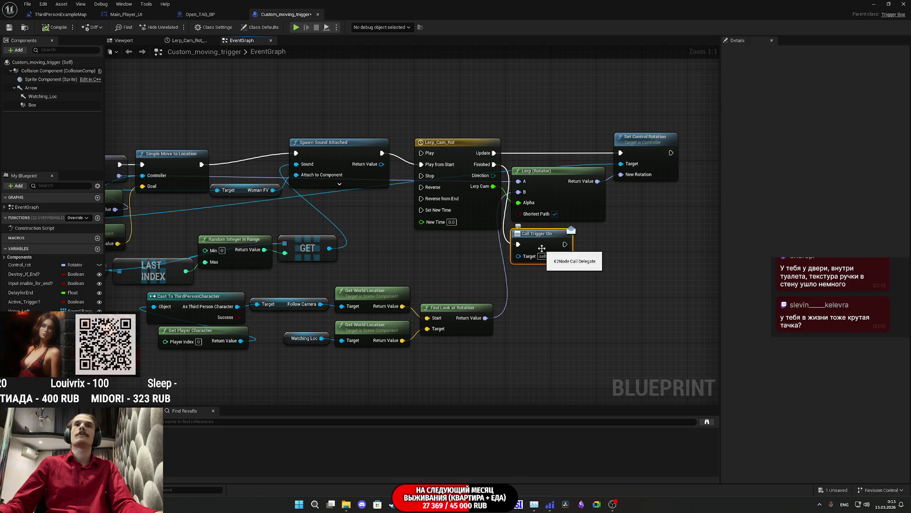
{"action": "left_click", "coordinate": [8, 28]}
{"action": "left_click", "coordinate": [61, 15]}
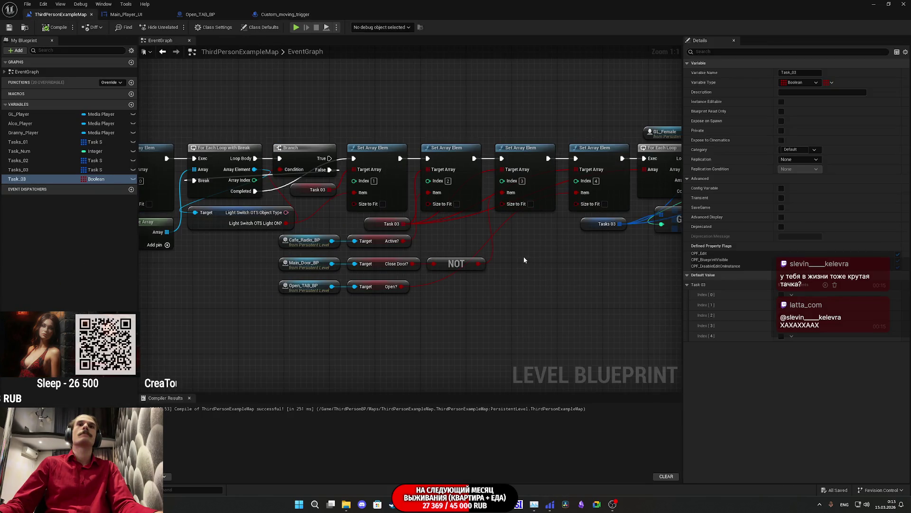
Step: Pan and zoom around the level blueprint's task logic, then switch to the Open_TAB_BP graph
{"action": "left_click_drag", "start_coordinate": [518, 256], "coordinate": [664, 305]}
{"action": "scroll", "coordinate": [382, 231], "scroll_direction": "down", "scroll_amount": 4}
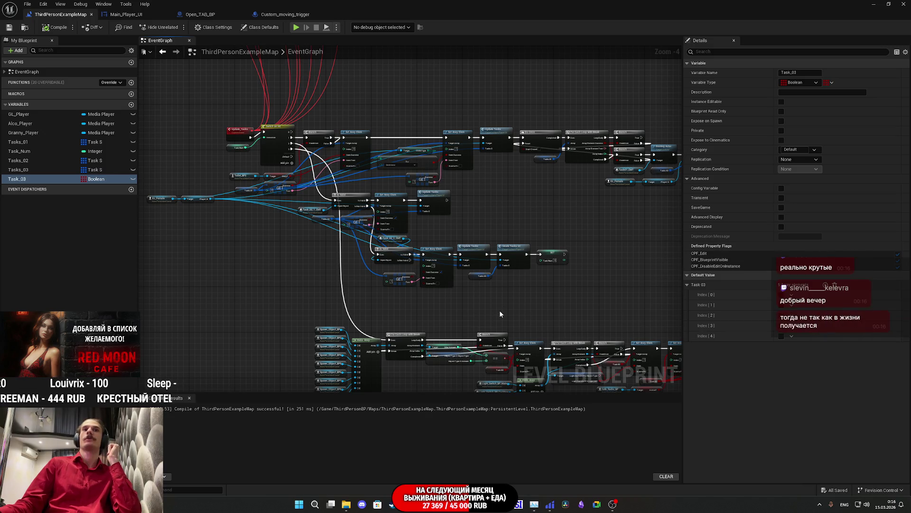
{"action": "scroll", "coordinate": [500, 309], "scroll_direction": "up", "scroll_amount": 1}
{"action": "left_click_drag", "start_coordinate": [499, 309], "coordinate": [381, 217]}
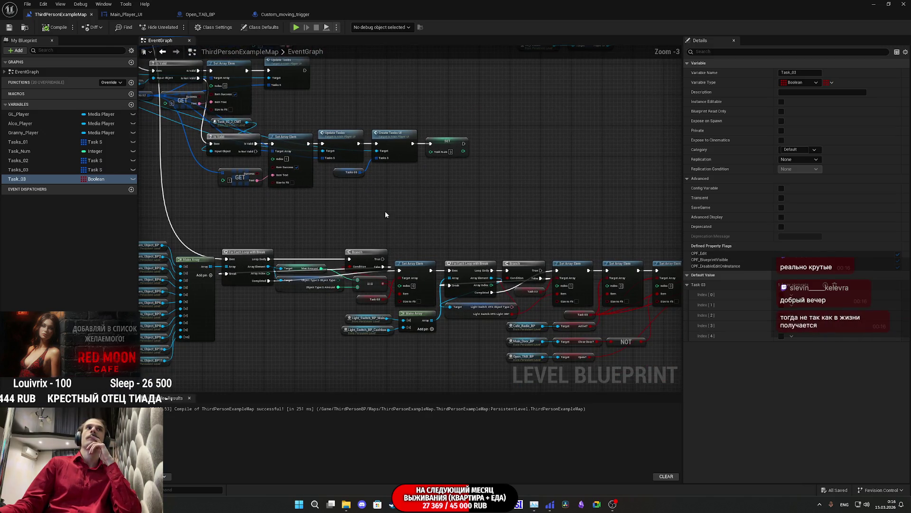
{"action": "left_click", "coordinate": [219, 14]}
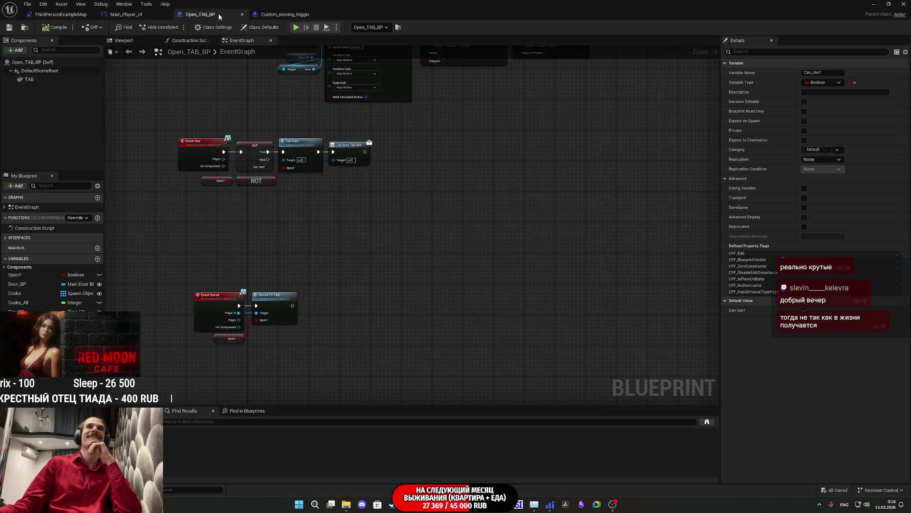
Step: Back in Custom_moving_trigger, pan across its node chains down to the Destroy Actor chain
{"action": "left_click", "coordinate": [268, 15]}
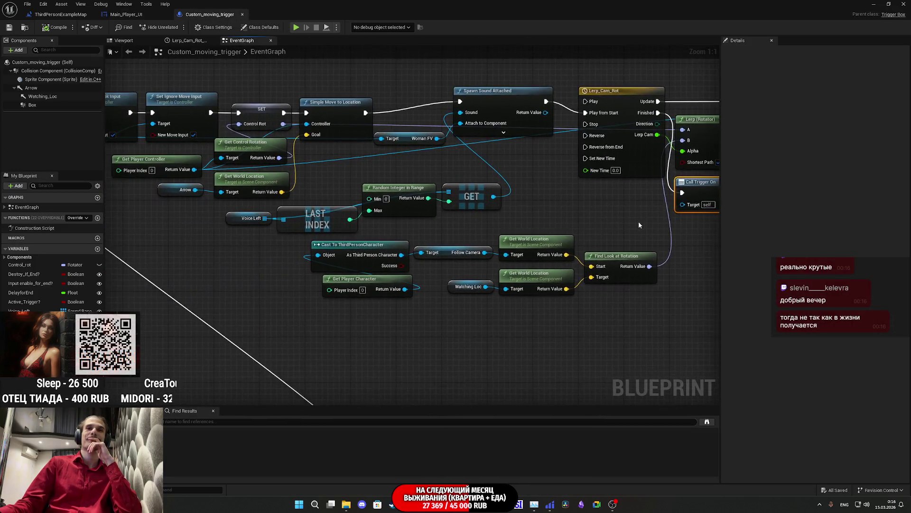
{"action": "scroll", "coordinate": [639, 224], "scroll_direction": "down", "scroll_amount": 3}
{"action": "mouse_move", "coordinate": [634, 229]}
{"action": "left_mouse_down"}
{"action": "mouse_move", "coordinate": [573, 173]}
{"action": "mouse_move", "coordinate": [737, 180]}
{"action": "mouse_move", "coordinate": [584, 203]}
{"action": "left_mouse_up"}
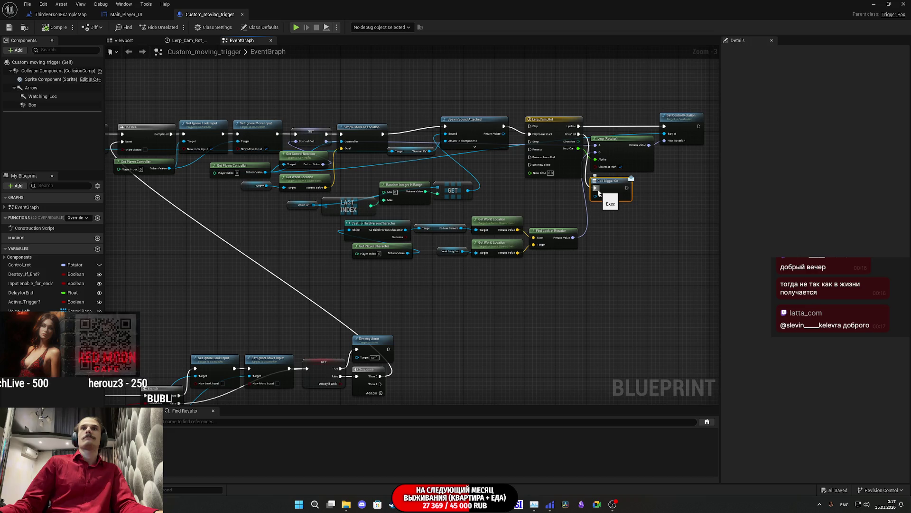
{"action": "mouse_move", "coordinate": [599, 192]}
{"action": "left_mouse_down"}
{"action": "mouse_move", "coordinate": [670, 103]}
{"action": "mouse_move", "coordinate": [797, 77]}
{"action": "mouse_move", "coordinate": [604, 180]}
{"action": "mouse_move", "coordinate": [546, 230]}
{"action": "mouse_move", "coordinate": [561, 371]}
{"action": "left_mouse_up"}
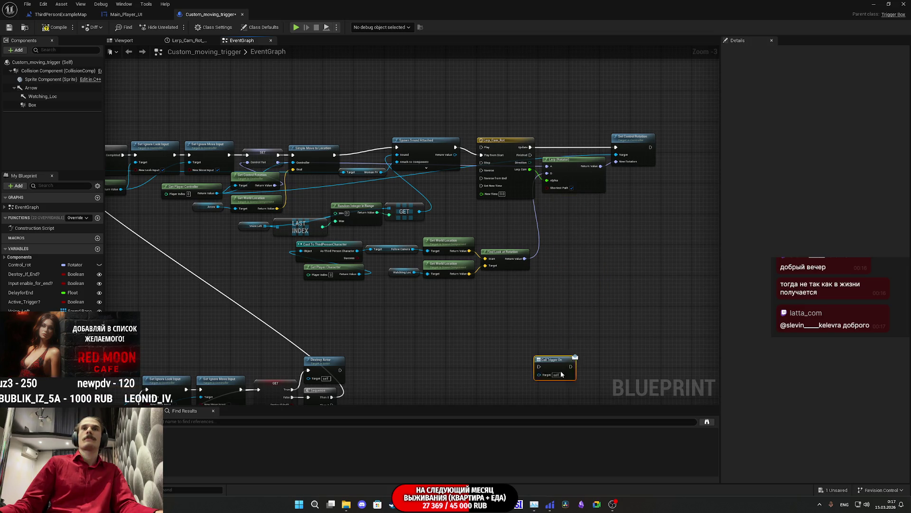
{"action": "mouse_move", "coordinate": [413, 388]}
{"action": "left_mouse_down"}
{"action": "mouse_move", "coordinate": [505, 276]}
{"action": "mouse_move", "coordinate": [564, 283]}
{"action": "left_mouse_up"}
{"action": "scroll", "coordinate": [506, 277], "scroll_direction": "up", "scroll_amount": 2}
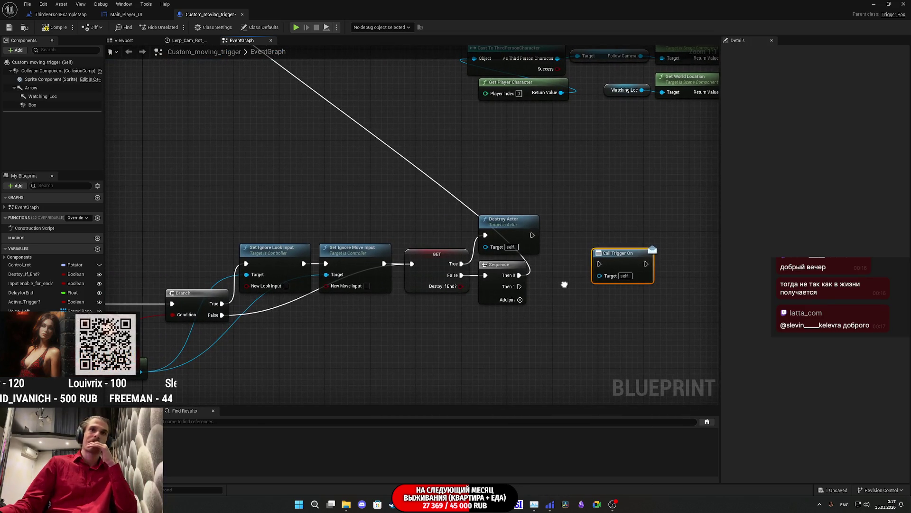
{"action": "scroll", "coordinate": [582, 324], "scroll_direction": "down", "scroll_amount": 4}
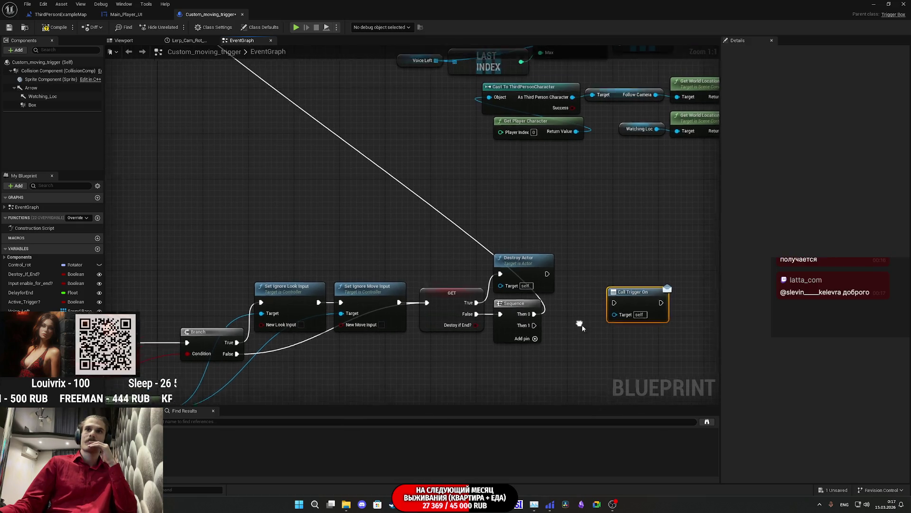
Step: Shift the overlap, Cast and Do Once nodes left and place Call Trigger On after Do Once
{"action": "mouse_move", "coordinate": [619, 308]}
{"action": "left_mouse_down"}
{"action": "mouse_move", "coordinate": [570, 275]}
{"action": "mouse_move", "coordinate": [378, 203]}
{"action": "left_mouse_up"}
{"action": "scroll", "coordinate": [378, 203], "scroll_direction": "up", "scroll_amount": 2}
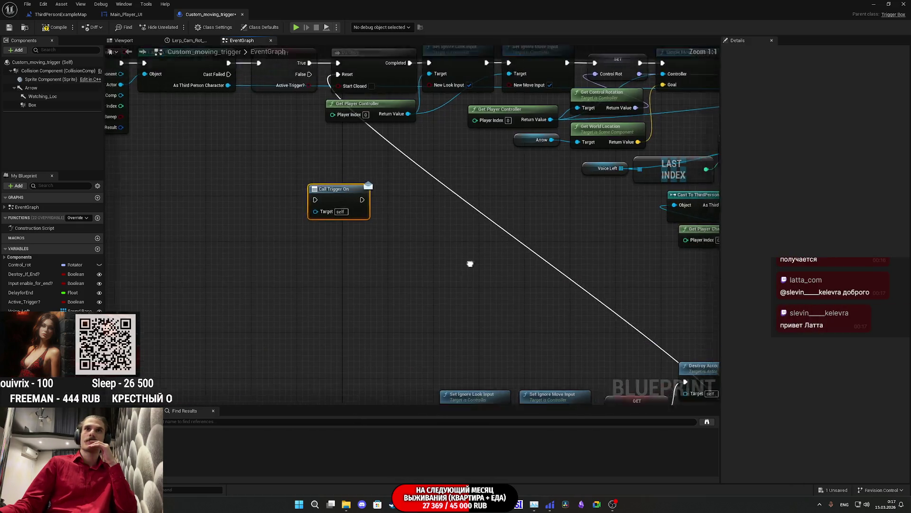
{"action": "mouse_move", "coordinate": [355, 382]}
{"action": "left_mouse_down"}
{"action": "mouse_move", "coordinate": [377, 328]}
{"action": "mouse_move", "coordinate": [304, 304]}
{"action": "mouse_move", "coordinate": [278, 267]}
{"action": "mouse_move", "coordinate": [389, 304]}
{"action": "mouse_move", "coordinate": [508, 301]}
{"action": "left_mouse_up"}
{"action": "left_click_drag", "start_coordinate": [437, 141], "coordinate": [164, 239]}
{"action": "left_click_drag", "start_coordinate": [446, 177], "coordinate": [386, 177]}
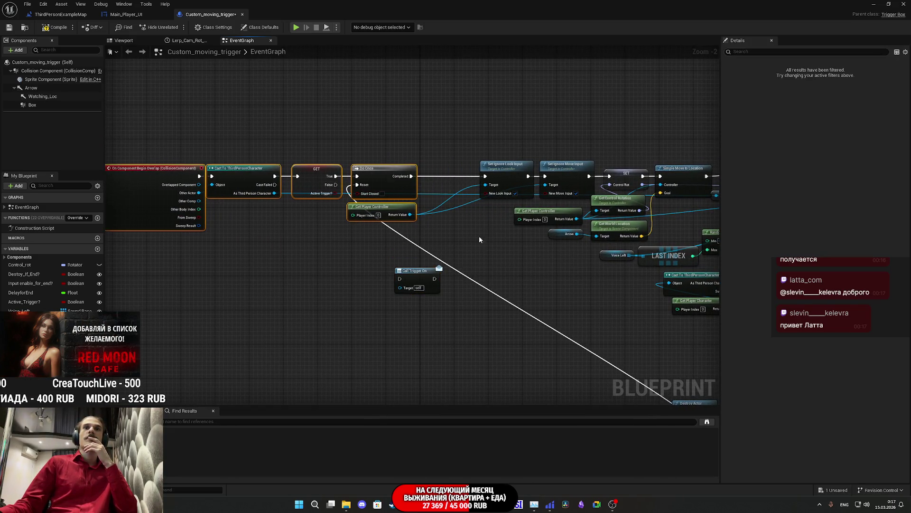
{"action": "left_click_drag", "start_coordinate": [417, 275], "coordinate": [446, 173]}
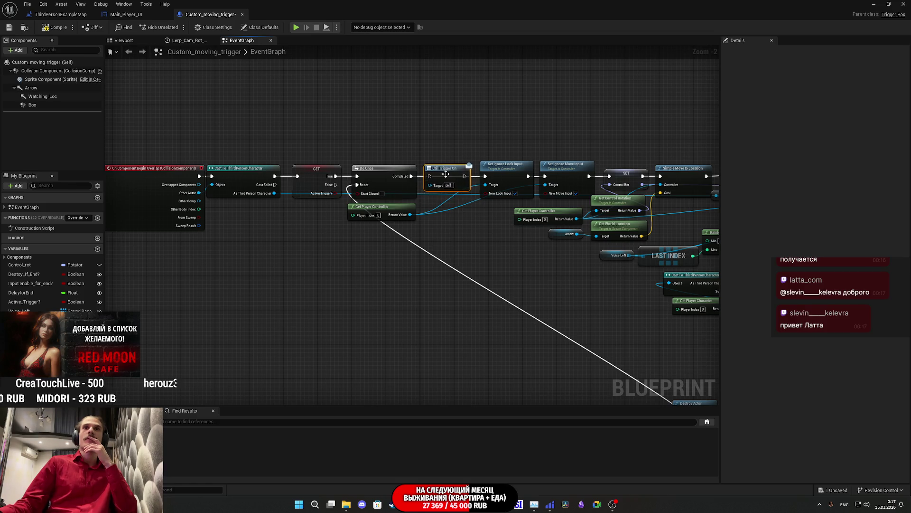
Step: Wire Do Once Completed through Call Trigger On into Set Ignore Look Input, then compile and save
{"action": "scroll", "coordinate": [470, 174], "scroll_direction": "up", "scroll_amount": 2}
{"action": "left_click_drag", "start_coordinate": [495, 177], "coordinate": [492, 175]}
{"action": "left_click_drag", "start_coordinate": [393, 174], "coordinate": [418, 174]}
{"action": "left_click", "coordinate": [55, 27]}
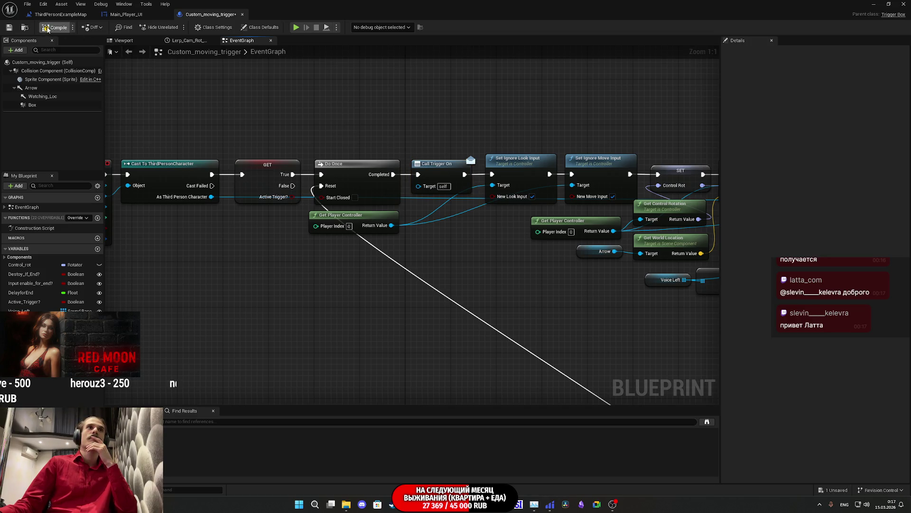
{"action": "left_click", "coordinate": [9, 28]}
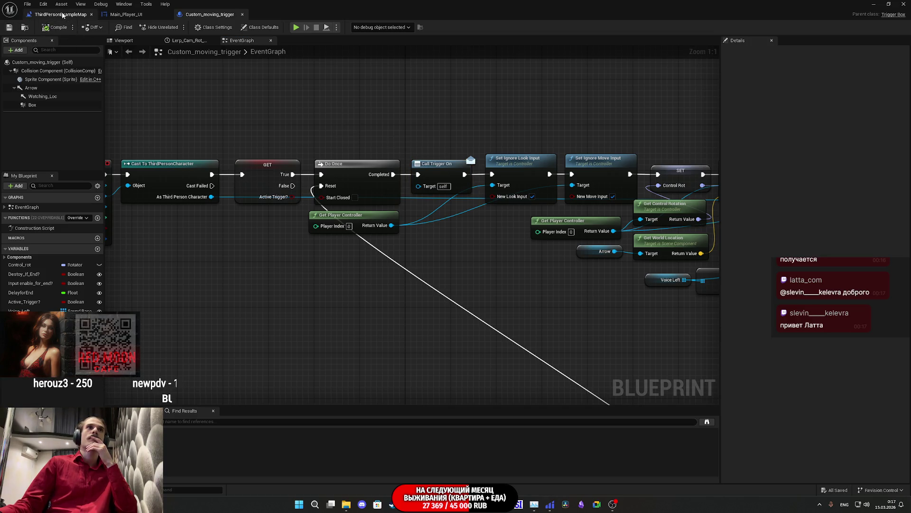
Step: Review the ThirdPersonExampleMap level blueprint graph, then move over to the Twitch stream manager in Chrome
{"action": "left_click", "coordinate": [60, 15]}
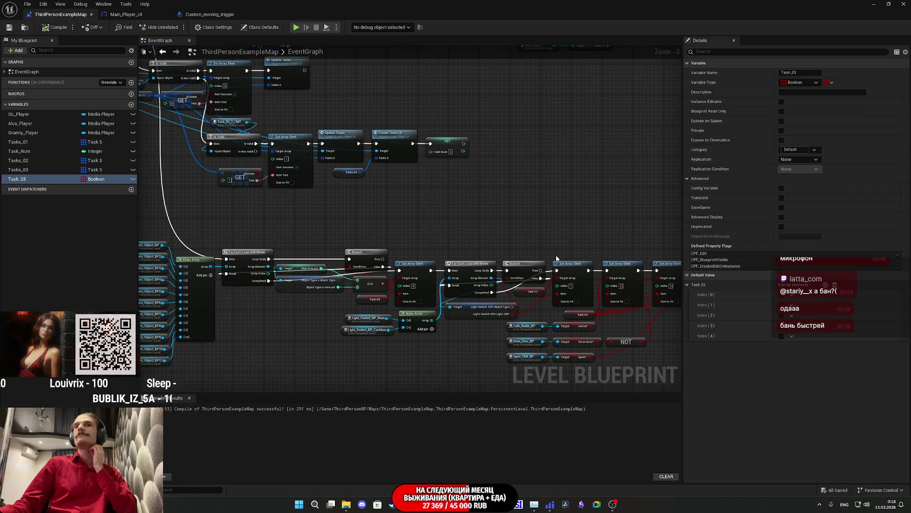
{"action": "key", "text": "alt+Tab"}
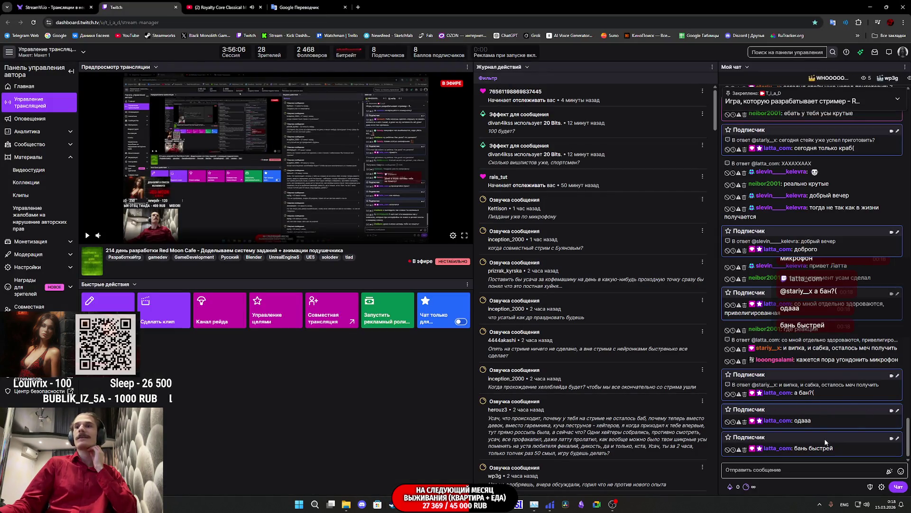
Step: Remove a viewer's message from the Twitch live chat, then go back to the Unreal level blueprint
{"action": "left_click", "coordinate": [745, 449]}
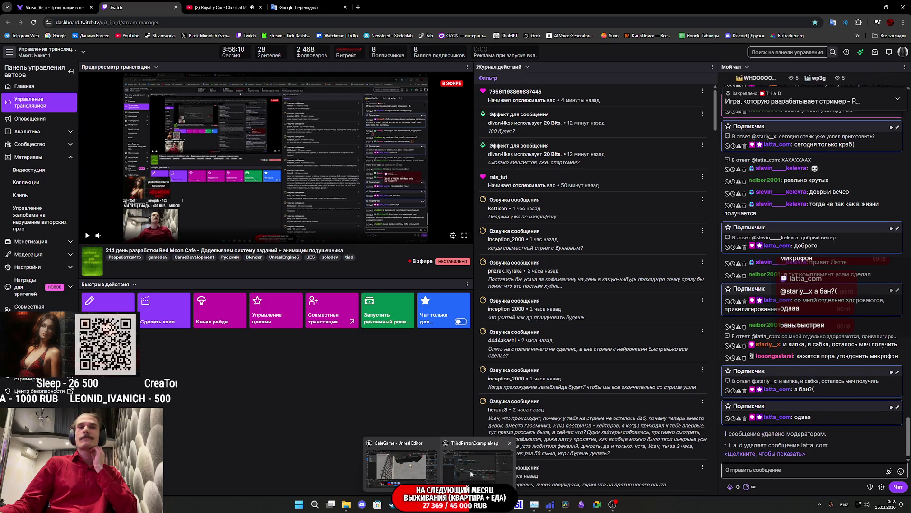
{"action": "left_click", "coordinate": [468, 472]}
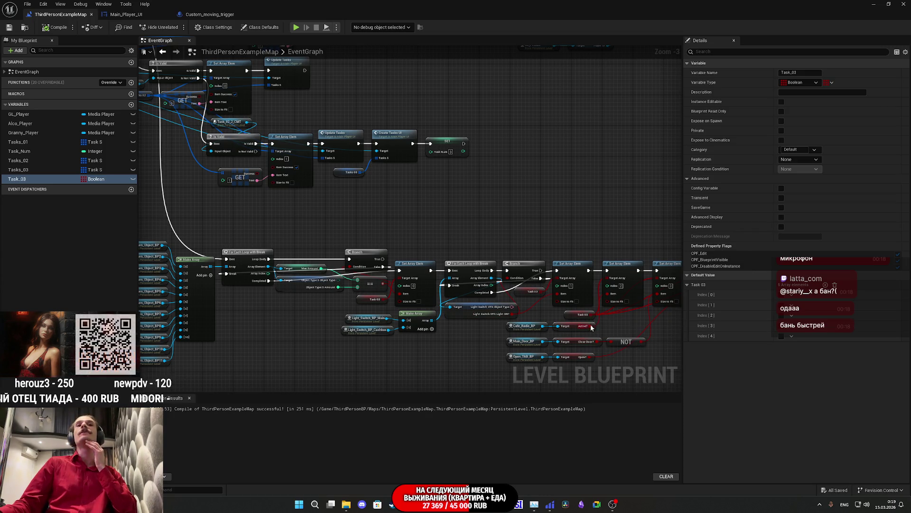
Step: Move the Task_02_2_CMT node down-left beside the SET Task Num logic, then show the level viewport
{"action": "scroll", "coordinate": [437, 310], "scroll_direction": "up", "scroll_amount": 3}
{"action": "mouse_move", "coordinate": [436, 309]}
{"action": "left_mouse_down"}
{"action": "mouse_move", "coordinate": [346, 289]}
{"action": "mouse_move", "coordinate": [322, 217]}
{"action": "left_mouse_up"}
{"action": "mouse_move", "coordinate": [267, 209]}
{"action": "left_mouse_down"}
{"action": "mouse_move", "coordinate": [357, 281]}
{"action": "mouse_move", "coordinate": [347, 281]}
{"action": "left_mouse_up"}
{"action": "mouse_move", "coordinate": [426, 271]}
{"action": "left_mouse_down"}
{"action": "mouse_move", "coordinate": [385, 270]}
{"action": "mouse_move", "coordinate": [347, 317]}
{"action": "left_mouse_up"}
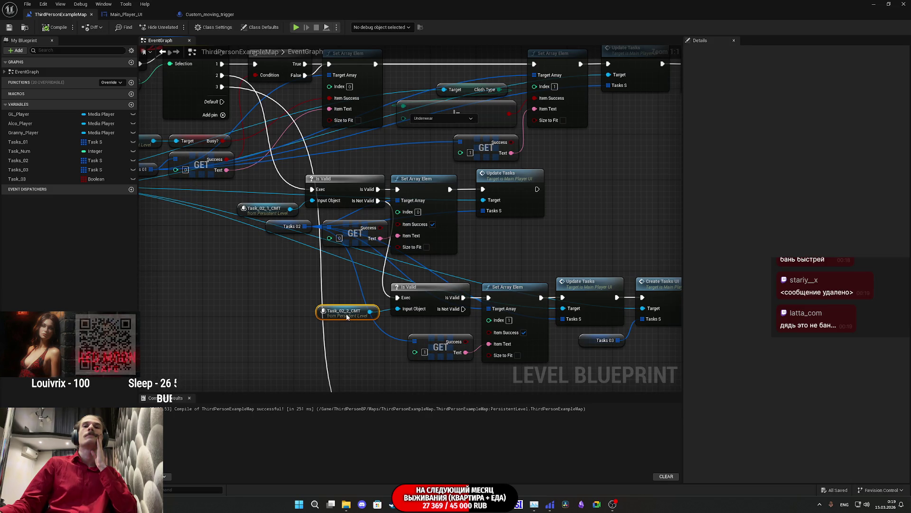
{"action": "left_click_drag", "start_coordinate": [447, 323], "coordinate": [435, 314]}
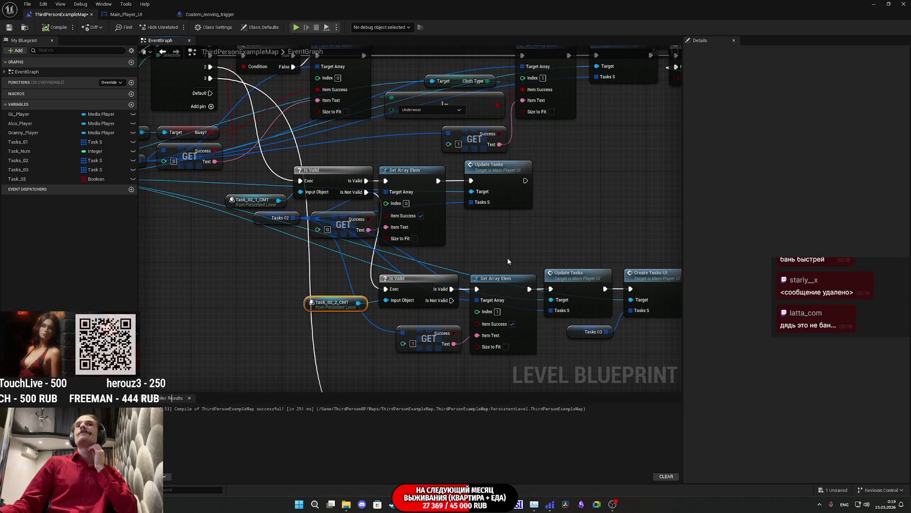
{"action": "left_click_drag", "start_coordinate": [508, 258], "coordinate": [287, 215]}
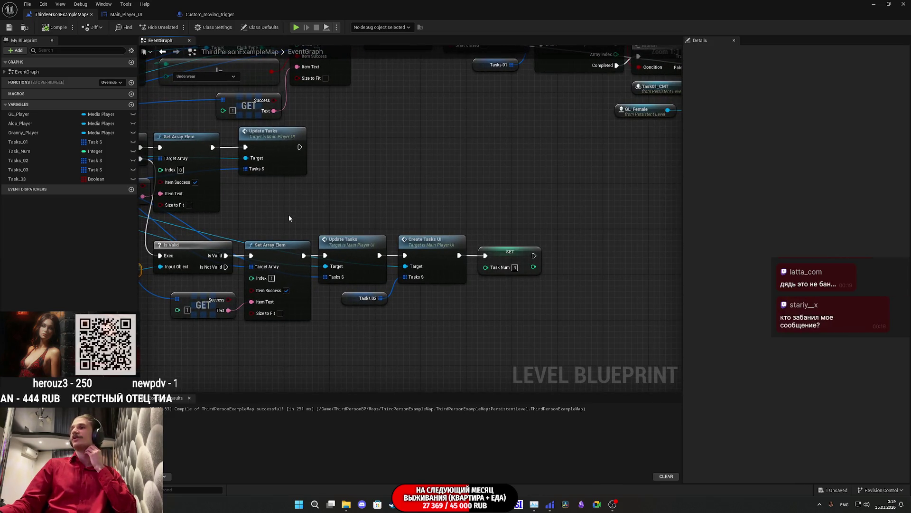
{"action": "mouse_move", "coordinate": [287, 217]}
{"action": "left_mouse_down"}
{"action": "mouse_move", "coordinate": [519, 228]}
{"action": "mouse_move", "coordinate": [512, 234]}
{"action": "left_mouse_up"}
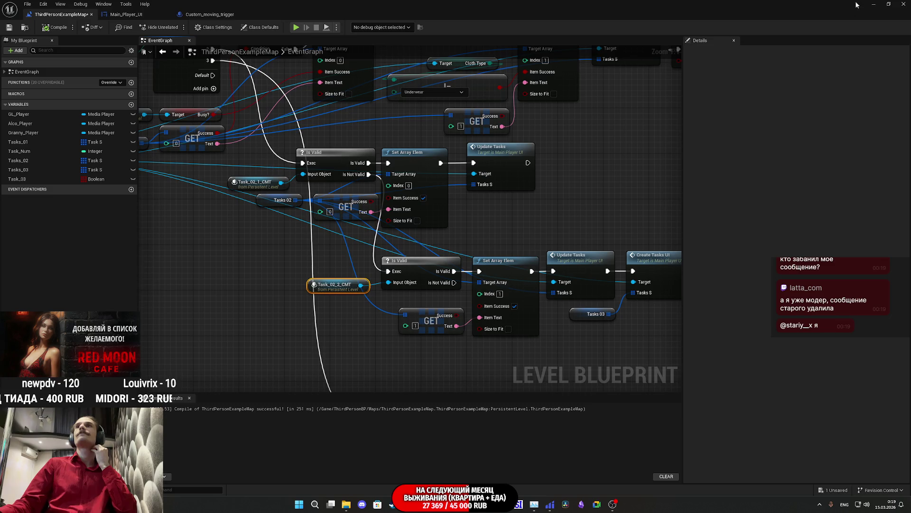
{"action": "left_click", "coordinate": [873, 4]}
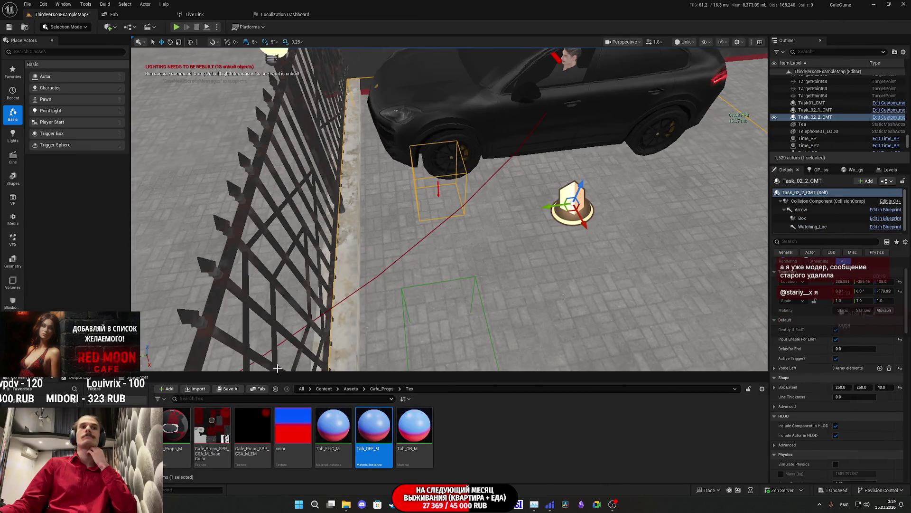
Step: Display the Custom_moving_trigger event graph, briefly checking the Twitch dashboard before returning
{"action": "mouse_move", "coordinate": [392, 504]}
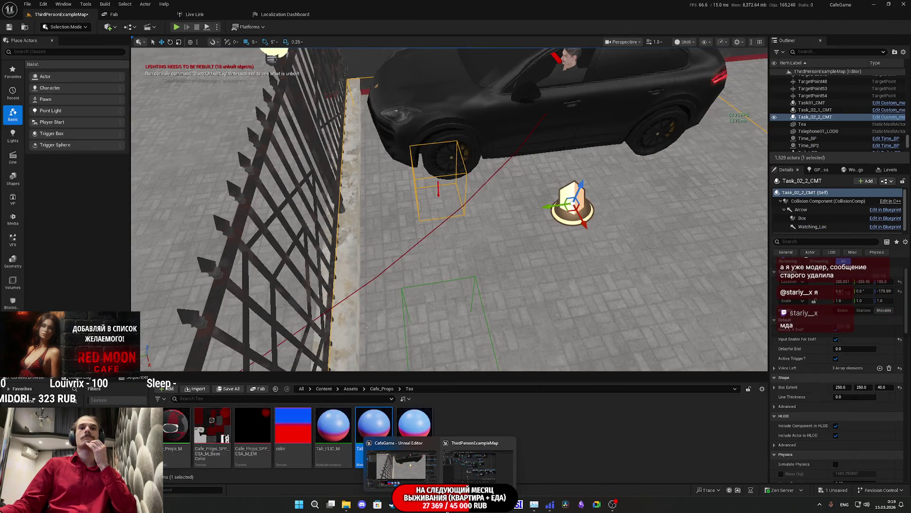
{"action": "left_click", "coordinate": [463, 471]}
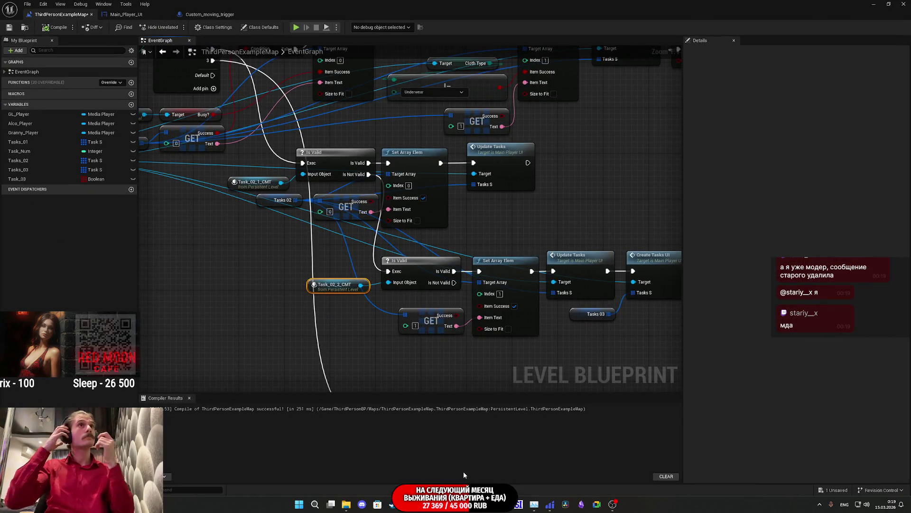
{"action": "left_click", "coordinate": [204, 14]}
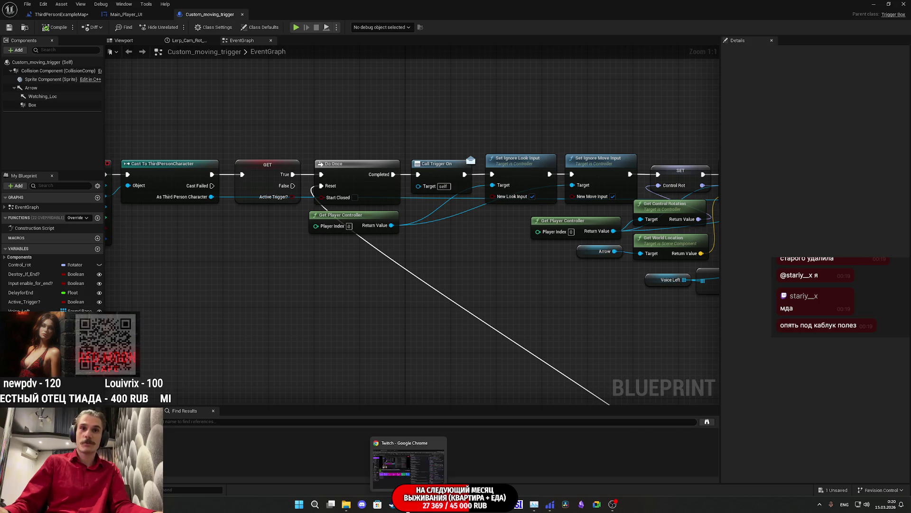
{"action": "left_click", "coordinate": [392, 504]}
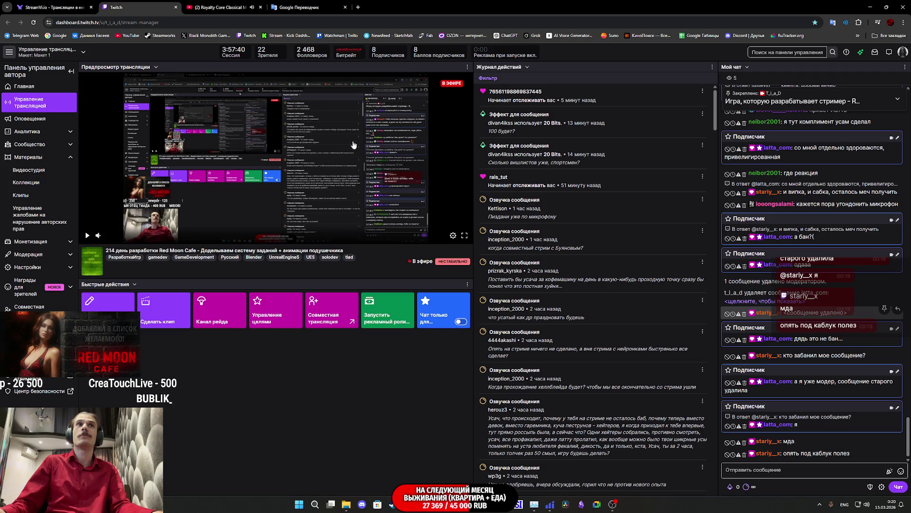
{"action": "left_click", "coordinate": [482, 478]}
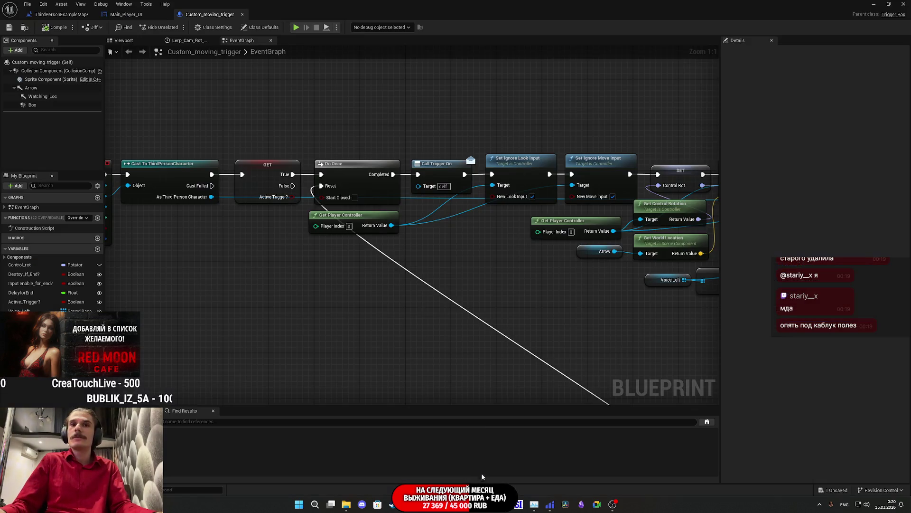
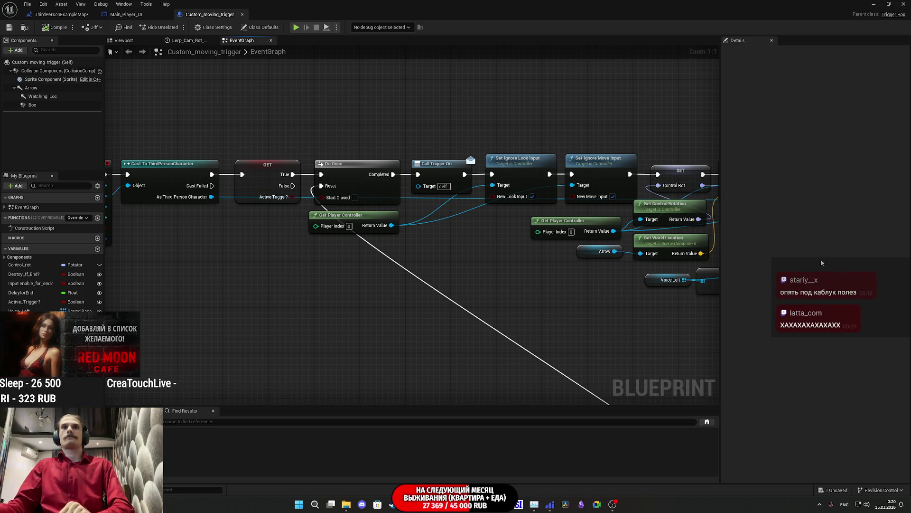
Step: Review the Custom_moving_trigger overlap chain and Main_Player_UI, then open the ThirdPersonExampleMap level blueprint
{"action": "scroll", "coordinate": [582, 284], "scroll_direction": "down", "scroll_amount": 4}
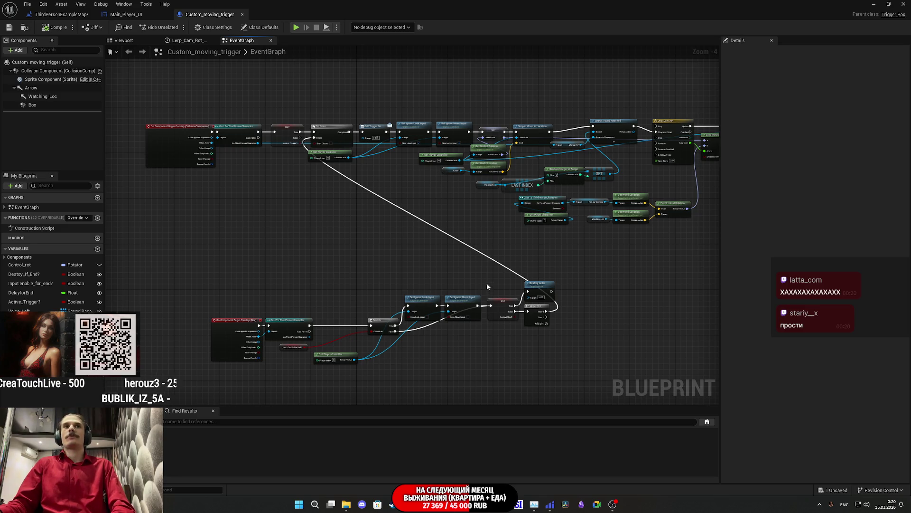
{"action": "scroll", "coordinate": [246, 148], "scroll_direction": "up", "scroll_amount": 4}
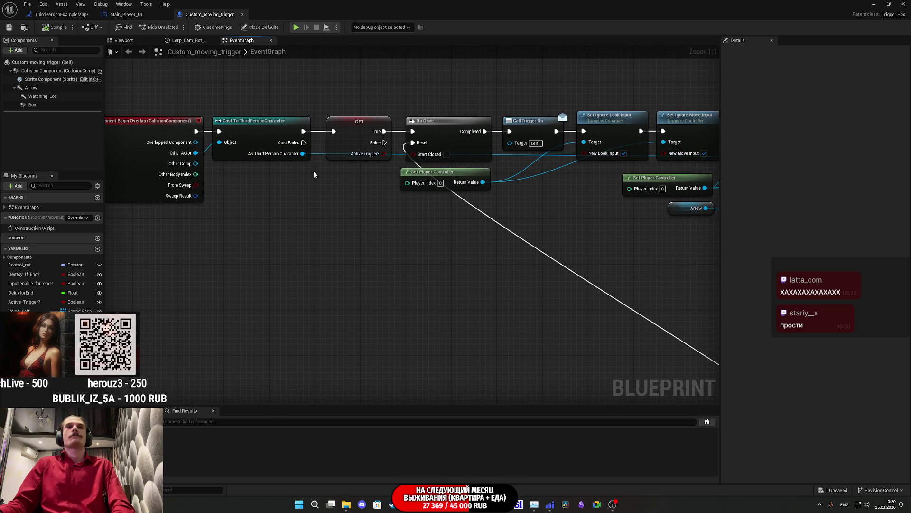
{"action": "left_click_drag", "start_coordinate": [540, 182], "coordinate": [498, 196]}
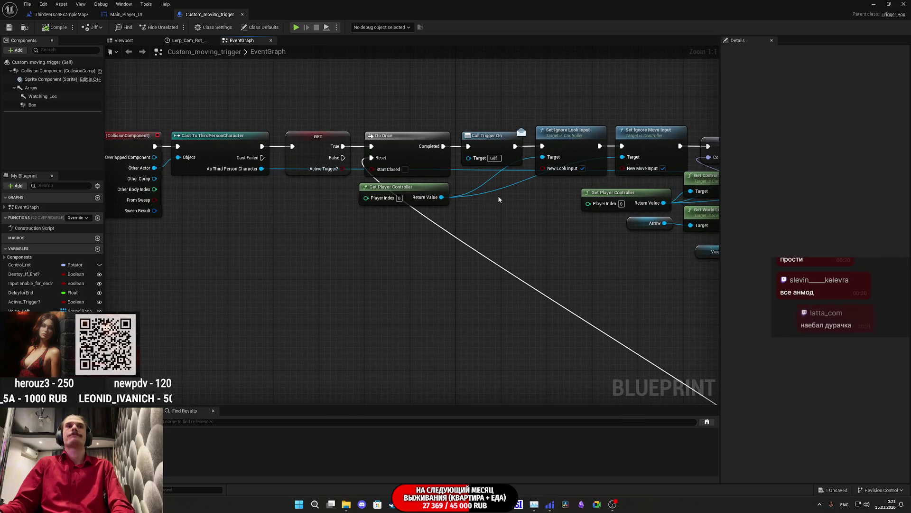
{"action": "left_click_drag", "start_coordinate": [499, 199], "coordinate": [479, 211]}
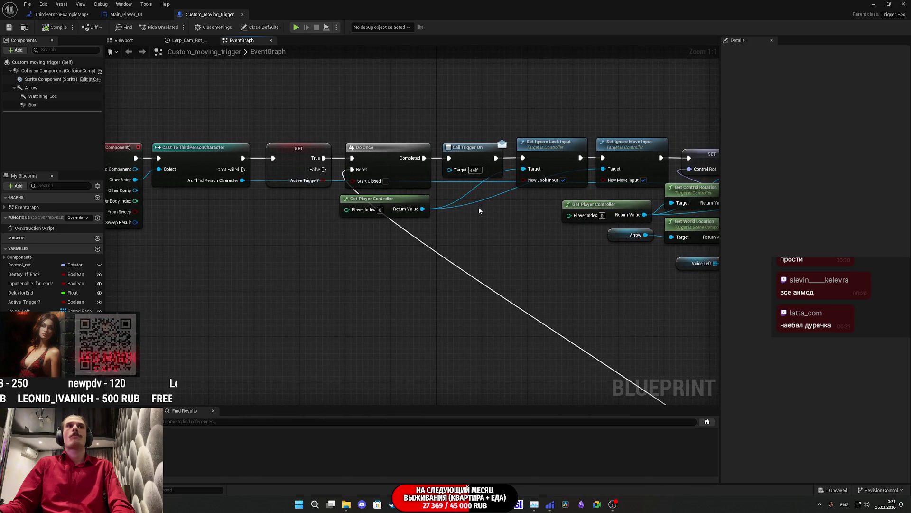
{"action": "left_click", "coordinate": [142, 15]}
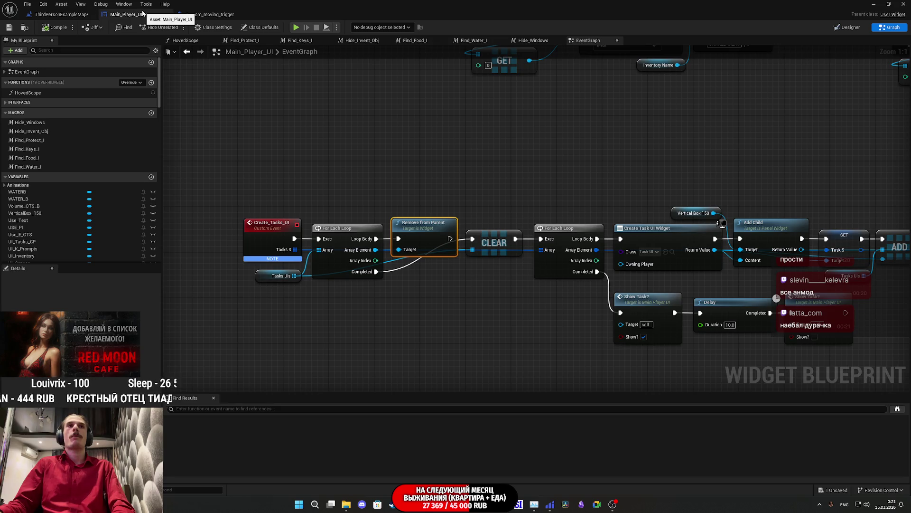
{"action": "left_click", "coordinate": [62, 14]}
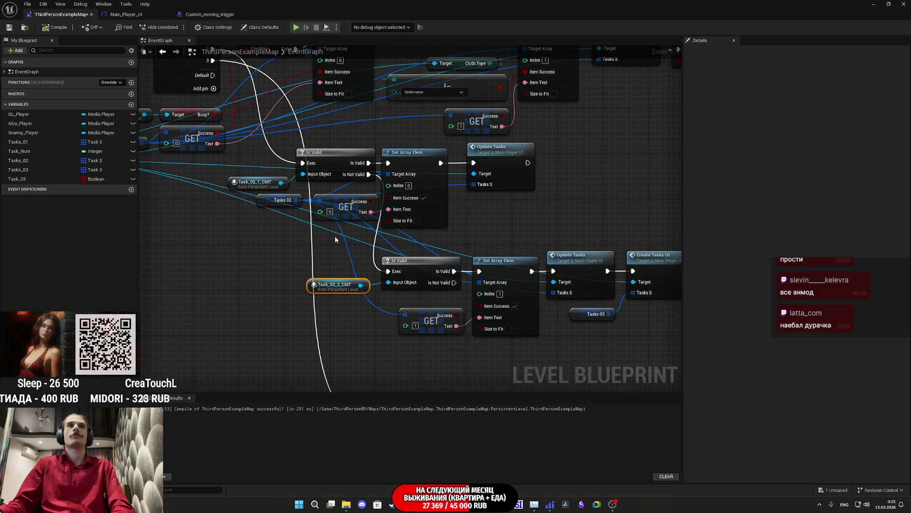
Step: In the Switch on Int task branches, shift Tasks 02 and its GET node a few pixels left
{"action": "mouse_move", "coordinate": [355, 247]}
{"action": "left_mouse_down"}
{"action": "mouse_move", "coordinate": [425, 265]}
{"action": "mouse_move", "coordinate": [338, 211]}
{"action": "left_mouse_up"}
{"action": "left_click_drag", "start_coordinate": [413, 232], "coordinate": [409, 231]}
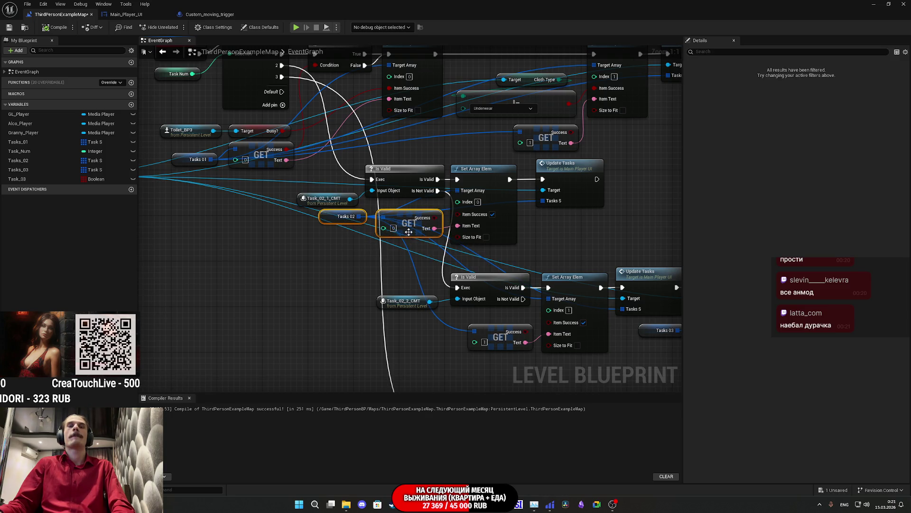
{"action": "left_click", "coordinate": [403, 271]}
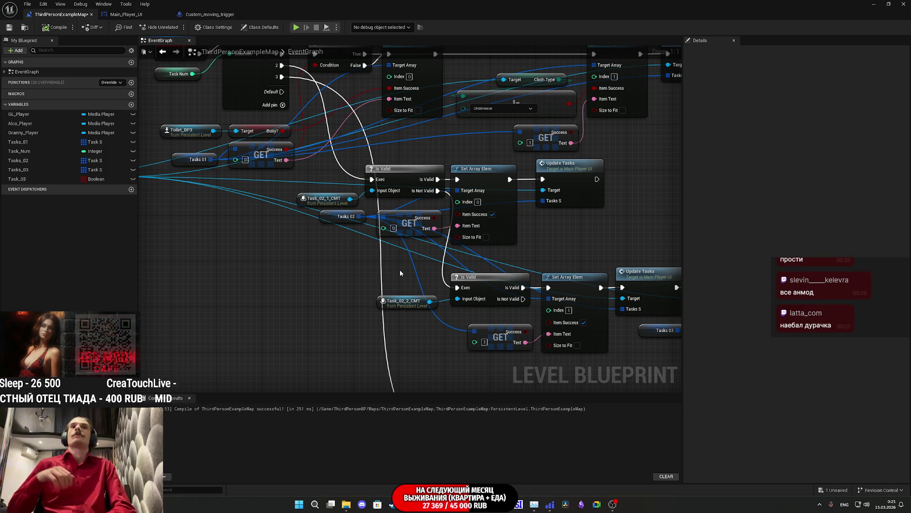
{"action": "mouse_move", "coordinate": [604, 255]}
{"action": "left_mouse_down"}
{"action": "mouse_move", "coordinate": [508, 271]}
{"action": "mouse_move", "coordinate": [372, 270]}
{"action": "left_mouse_up"}
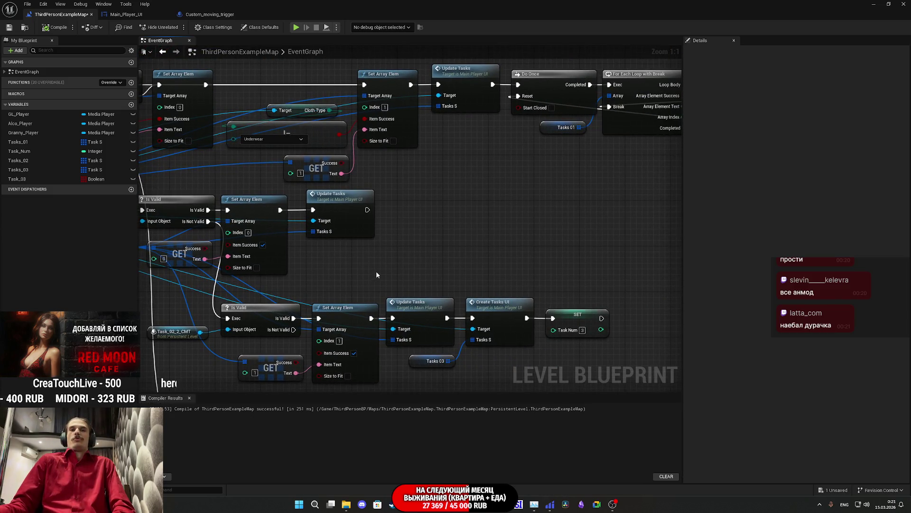
{"action": "left_click_drag", "start_coordinate": [376, 274], "coordinate": [519, 257]}
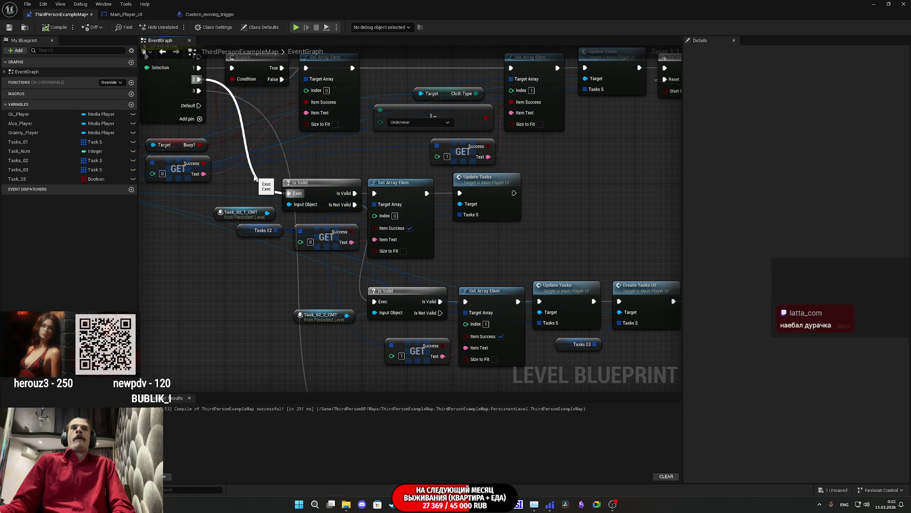
Step: Nudge Update Tasks left, try a Do Once on Switch case 3, then delete it
{"action": "left_click", "coordinate": [479, 188]}
{"action": "left_click_drag", "start_coordinate": [478, 188], "coordinate": [474, 189]}
{"action": "mouse_move", "coordinate": [540, 232]}
{"action": "left_mouse_down"}
{"action": "mouse_move", "coordinate": [566, 244]}
{"action": "mouse_move", "coordinate": [489, 208]}
{"action": "left_mouse_up"}
{"action": "mouse_move", "coordinate": [281, 125]}
{"action": "left_mouse_down"}
{"action": "mouse_move", "coordinate": [303, 143]}
{"action": "mouse_move", "coordinate": [324, 219]}
{"action": "left_mouse_up"}
{"action": "type", "text": "doo"}
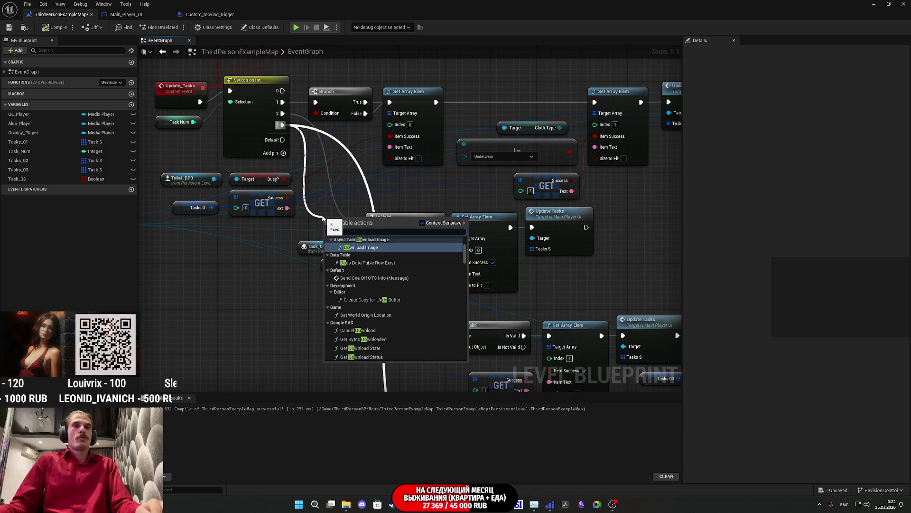
{"action": "left_click", "coordinate": [357, 332]}
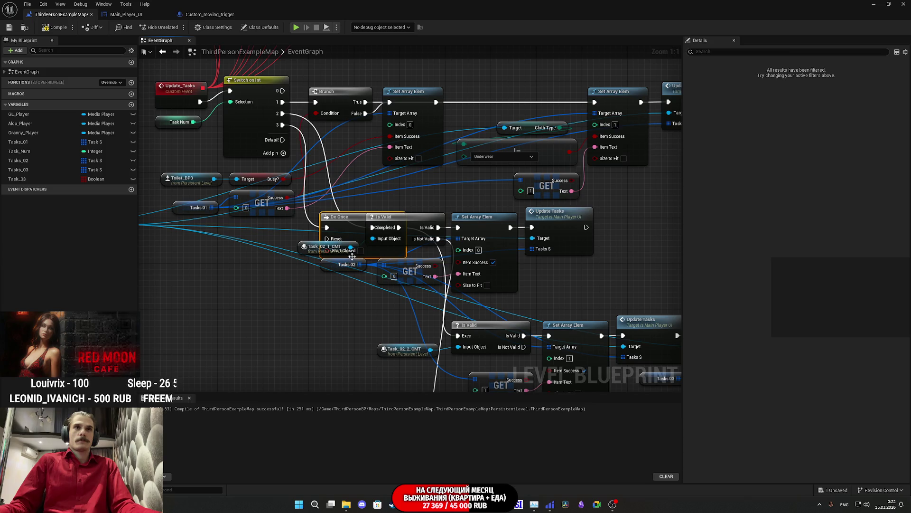
{"action": "mouse_move", "coordinate": [527, 299]}
{"action": "left_mouse_down"}
{"action": "mouse_move", "coordinate": [312, 301]}
{"action": "mouse_move", "coordinate": [287, 273]}
{"action": "left_mouse_up"}
{"action": "left_click", "coordinate": [498, 239], "text": "ctrl"}
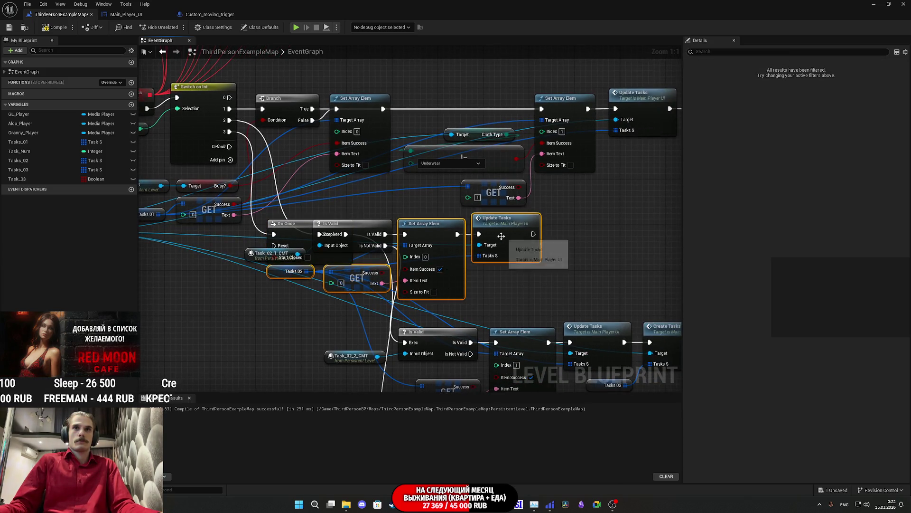
{"action": "left_click_drag", "start_coordinate": [509, 239], "coordinate": [560, 240]}
{"action": "key", "text": "ctrl+z"}
{"action": "left_click", "coordinate": [287, 224]}
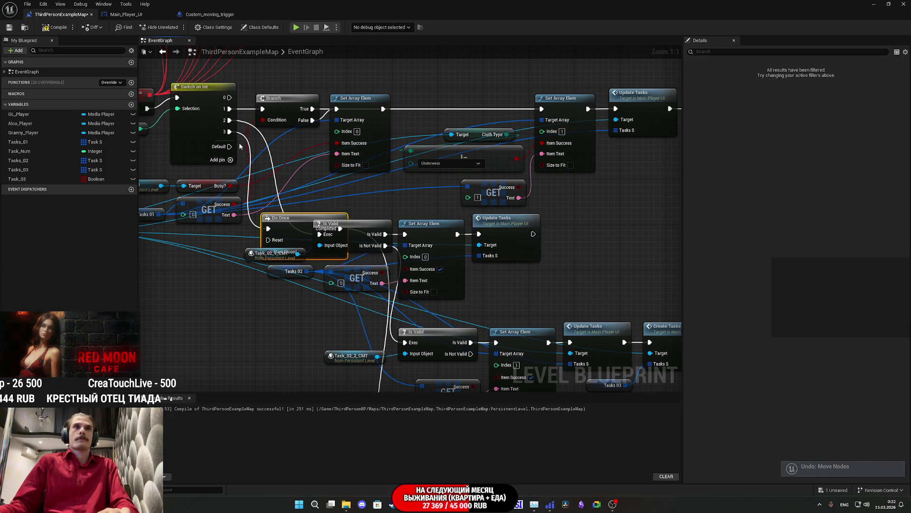
{"action": "key", "text": "Delete"}
Step: Connect Switch on Int case 3 to the Is Valid task chain
{"action": "mouse_move", "coordinate": [228, 133]}
{"action": "left_mouse_down"}
{"action": "mouse_move", "coordinate": [306, 232]}
{"action": "mouse_move", "coordinate": [317, 228]}
{"action": "mouse_move", "coordinate": [301, 234]}
{"action": "left_mouse_up"}
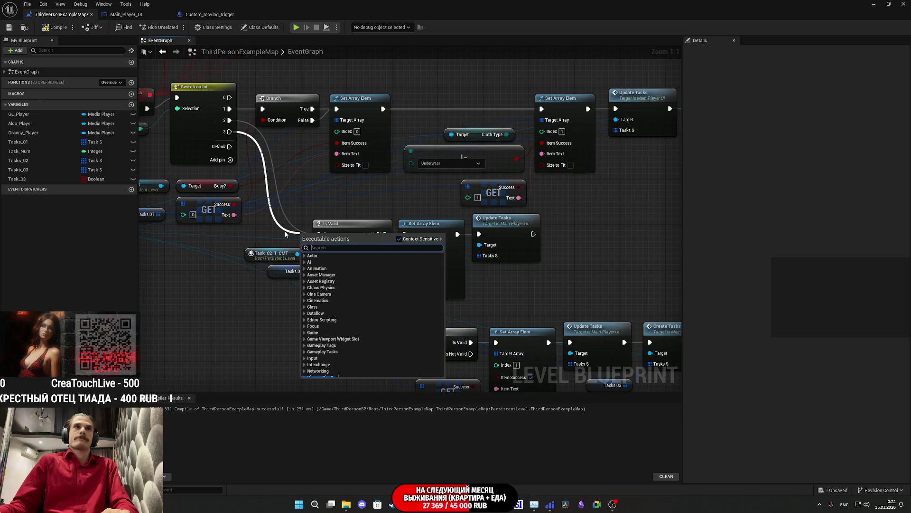
{"action": "left_click", "coordinate": [265, 244]}
{"action": "scroll", "coordinate": [275, 199], "scroll_direction": "down", "scroll_amount": 1}
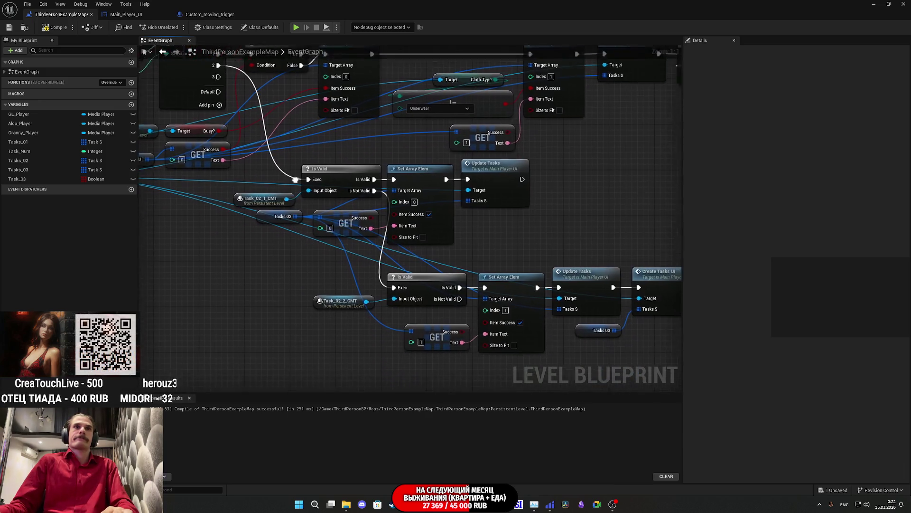
{"action": "scroll", "coordinate": [291, 170], "scroll_direction": "down", "scroll_amount": 3}
{"action": "left_click_drag", "start_coordinate": [351, 310], "coordinate": [254, 118]}
{"action": "scroll", "coordinate": [266, 130], "scroll_direction": "up", "scroll_amount": 5}
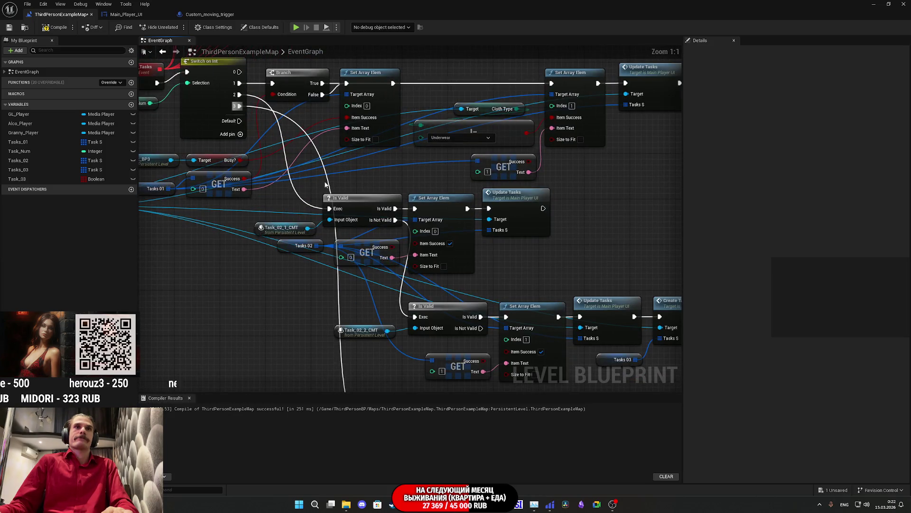
{"action": "scroll", "coordinate": [423, 244], "scroll_direction": "down", "scroll_amount": 2}
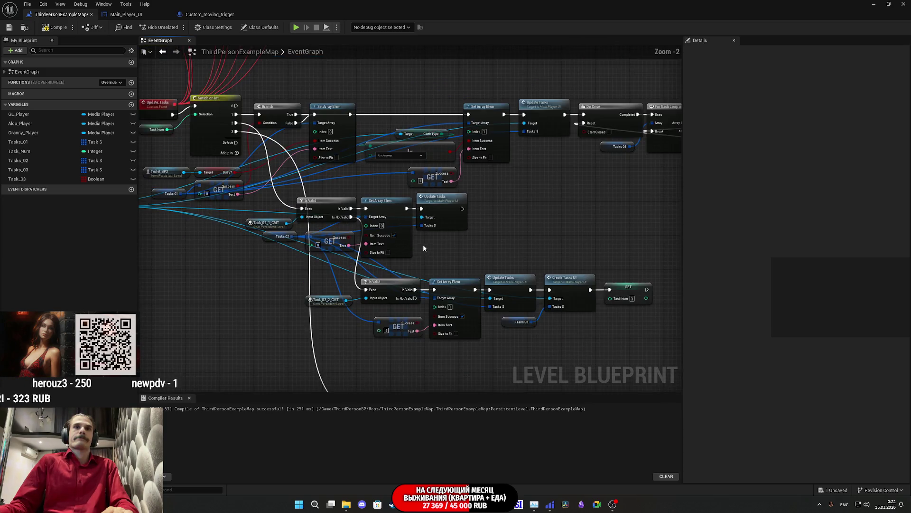
{"action": "left_click_drag", "start_coordinate": [422, 244], "coordinate": [471, 216]}
{"action": "mouse_move", "coordinate": [445, 257]}
{"action": "left_mouse_down"}
{"action": "mouse_move", "coordinate": [356, 268]}
{"action": "mouse_move", "coordinate": [423, 241]}
{"action": "left_mouse_up"}
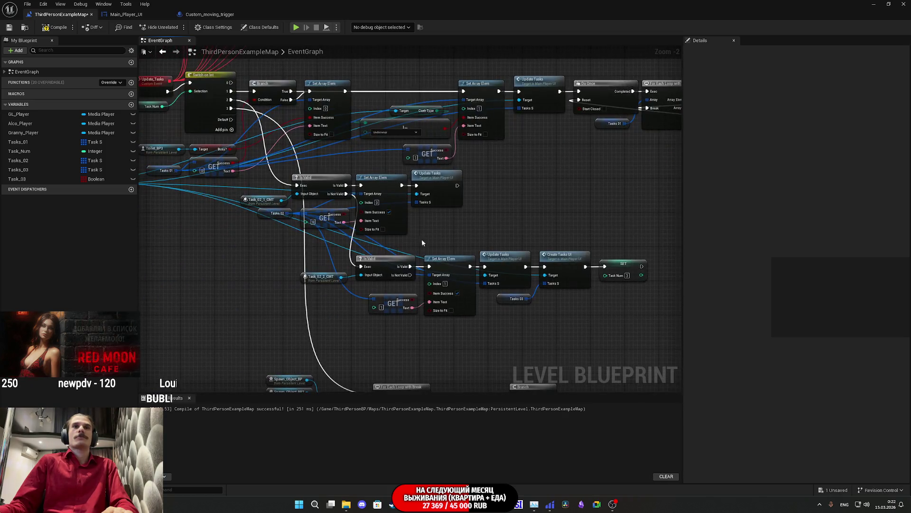
Step: Box-select the lower task node row and move it left under case 2
{"action": "mouse_move", "coordinate": [308, 329]}
{"action": "left_mouse_down"}
{"action": "mouse_move", "coordinate": [589, 257]}
{"action": "mouse_move", "coordinate": [607, 260]}
{"action": "left_mouse_up"}
{"action": "mouse_move", "coordinate": [501, 263]}
{"action": "left_mouse_down"}
{"action": "mouse_move", "coordinate": [467, 272]}
{"action": "mouse_move", "coordinate": [429, 264]}
{"action": "mouse_move", "coordinate": [436, 255]}
{"action": "mouse_move", "coordinate": [517, 248]}
{"action": "left_mouse_up"}
{"action": "left_click", "coordinate": [446, 233]}
{"action": "scroll", "coordinate": [516, 248], "scroll_direction": "up", "scroll_amount": 2}
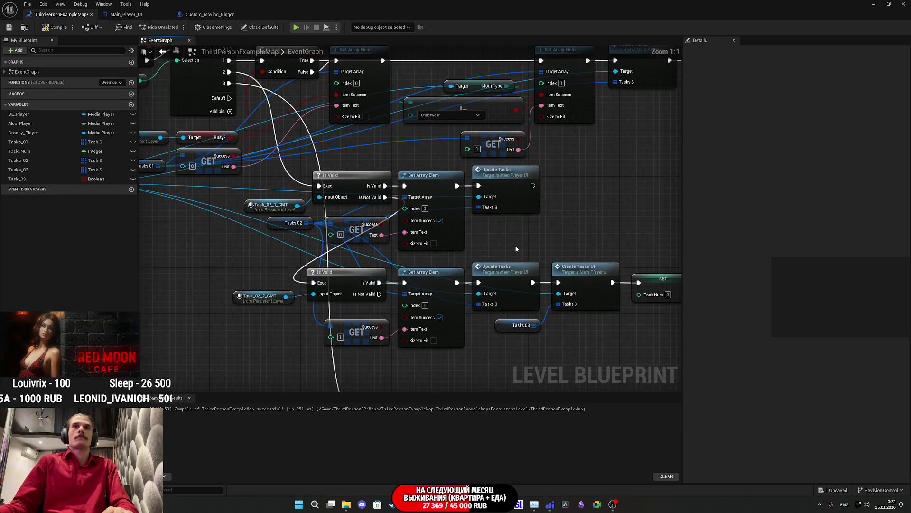
{"action": "left_click_drag", "start_coordinate": [516, 248], "coordinate": [489, 268]}
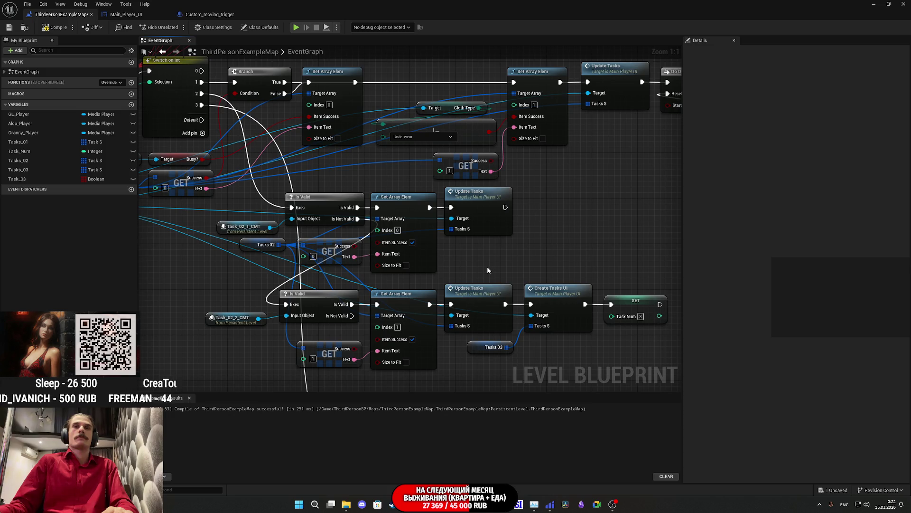
{"action": "left_click_drag", "start_coordinate": [485, 267], "coordinate": [532, 267]}
{"action": "left_click_drag", "start_coordinate": [289, 162], "coordinate": [264, 165]}
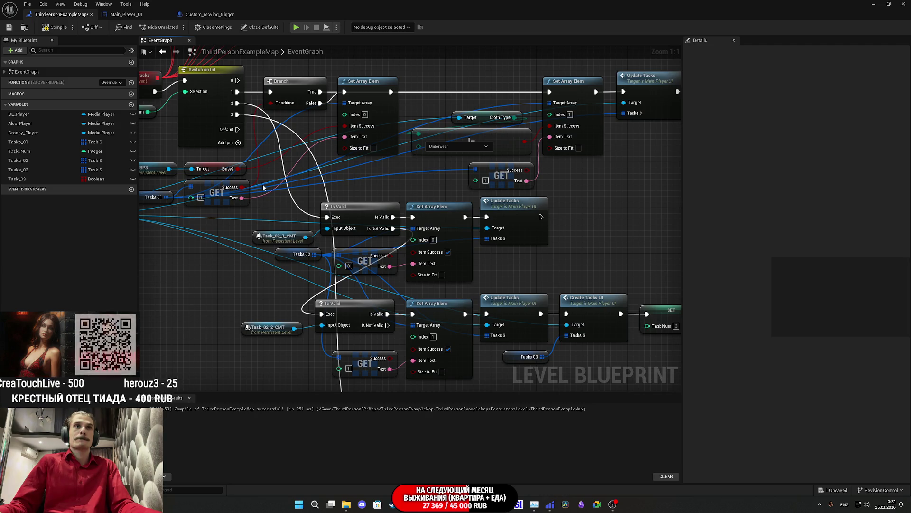
{"action": "left_click_drag", "start_coordinate": [236, 104], "coordinate": [210, 266]}
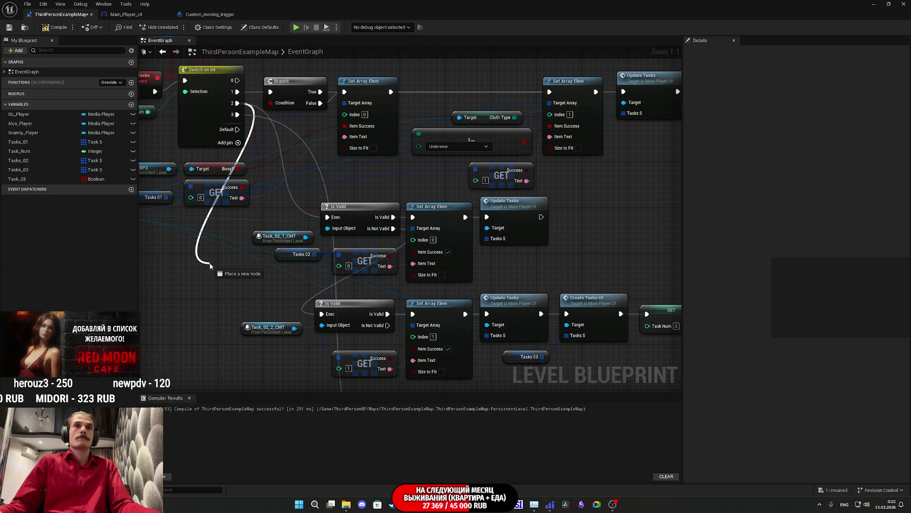
{"action": "left_click_drag", "start_coordinate": [210, 266], "coordinate": [210, 266]}
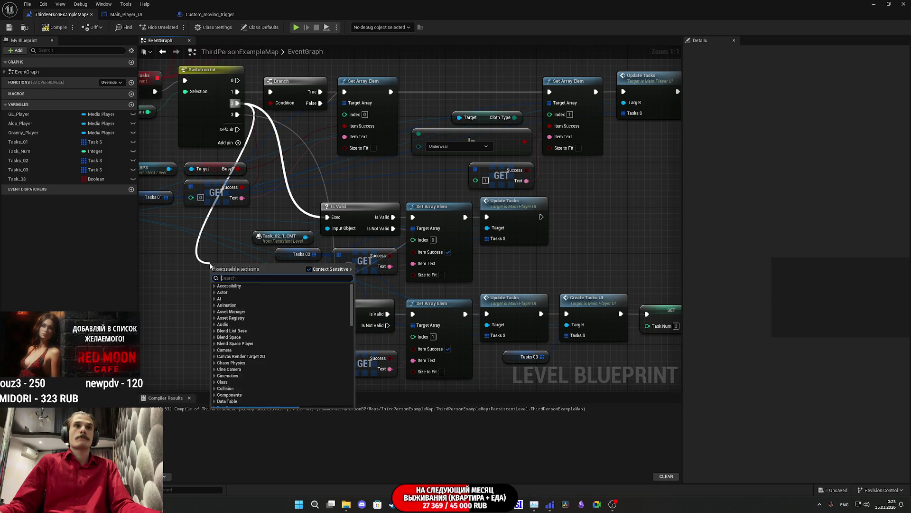
{"action": "left_click", "coordinate": [184, 281]}
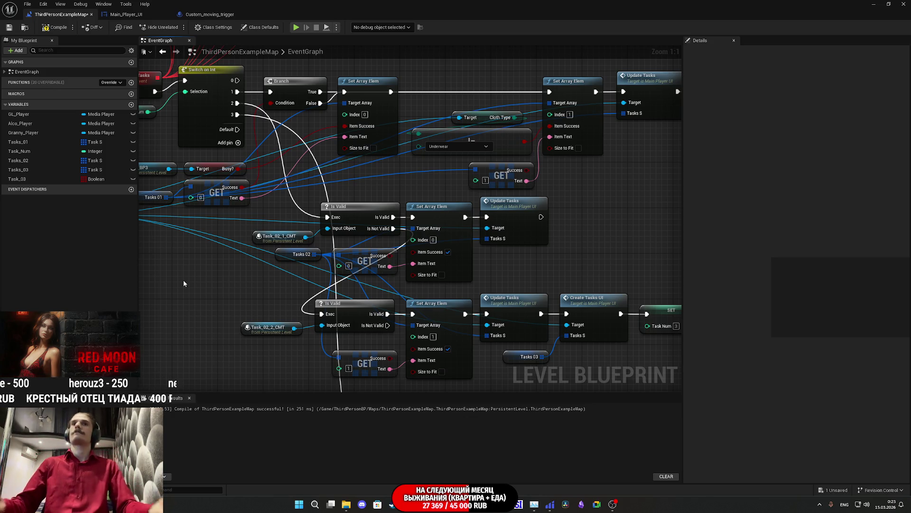
{"action": "left_click_drag", "start_coordinate": [511, 282], "coordinate": [478, 231]}
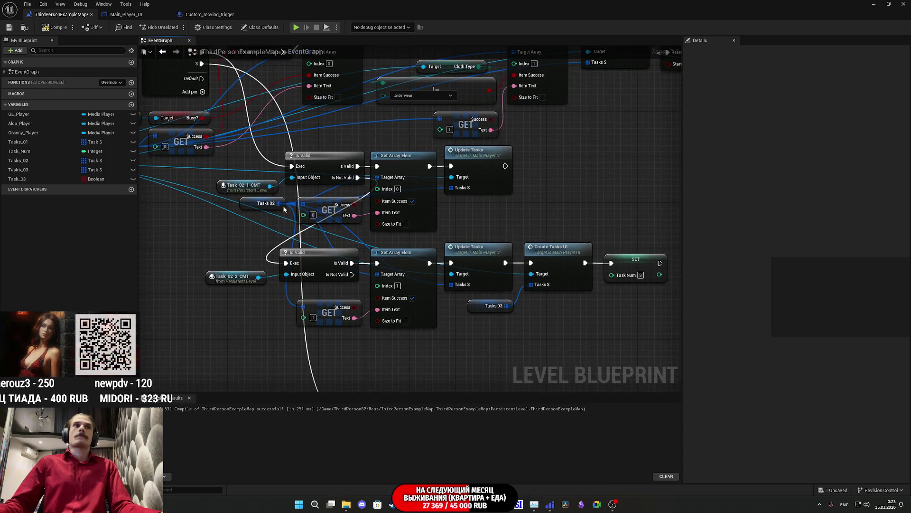
Step: Duplicate the Task_03 variable and name the copy Task_02
{"action": "right_click", "coordinate": [28, 182]}
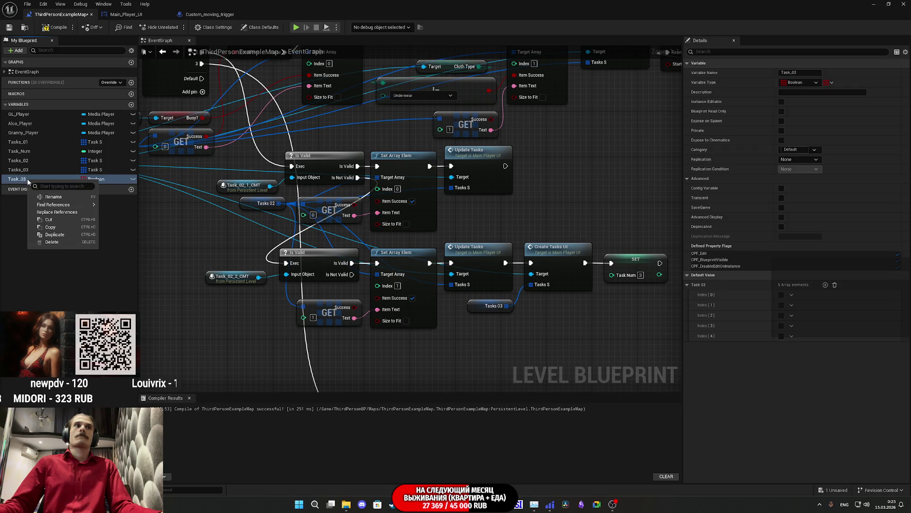
{"action": "left_click", "coordinate": [60, 231]}
{"action": "type", "text": "Task_02"}
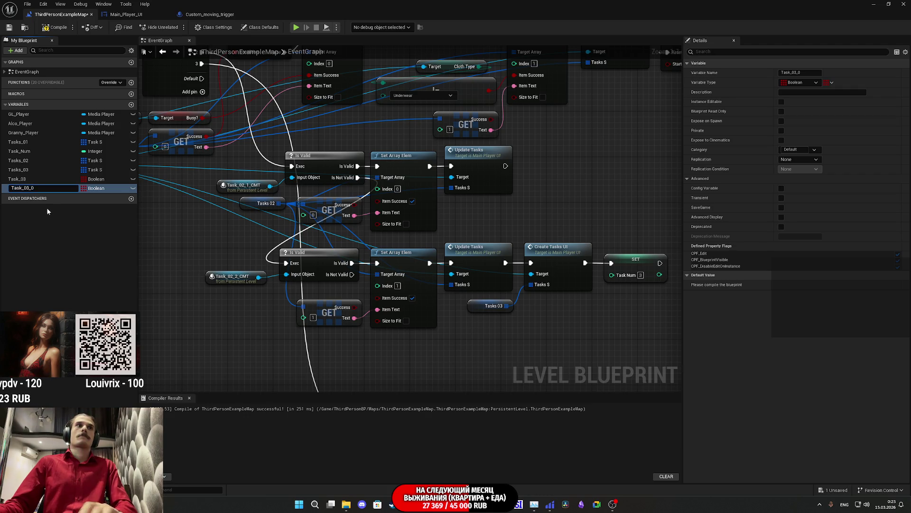
{"action": "key", "text": "Return"}
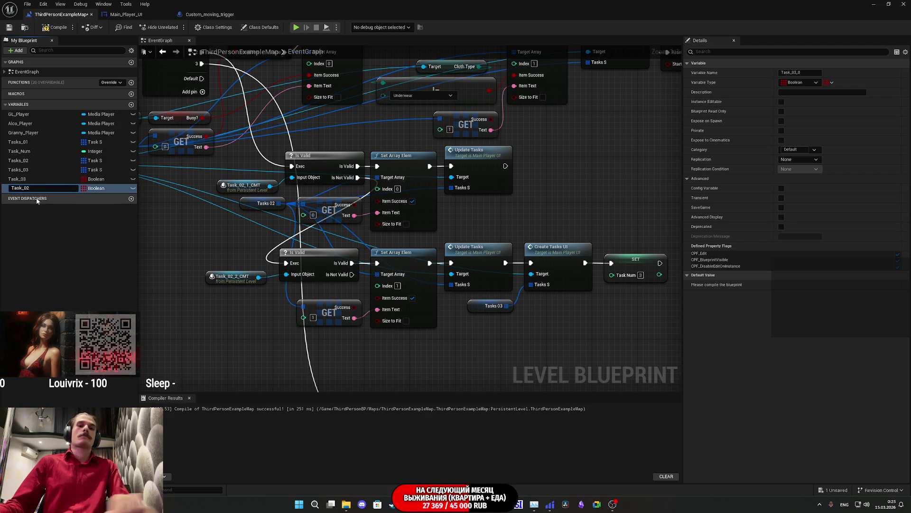
{"action": "mouse_move", "coordinate": [205, 227]}
{"action": "left_mouse_down"}
{"action": "mouse_move", "coordinate": [250, 265]}
{"action": "mouse_move", "coordinate": [245, 281]}
{"action": "left_mouse_up"}
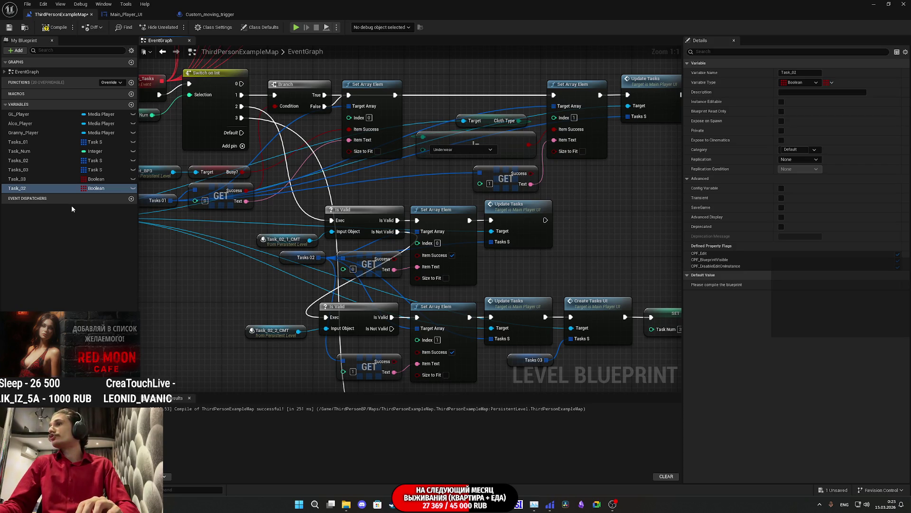
Step: Compile, clear Task_02's default array, add two elements, and save the level
{"action": "left_click", "coordinate": [705, 233]}
{"action": "left_click", "coordinate": [56, 27]}
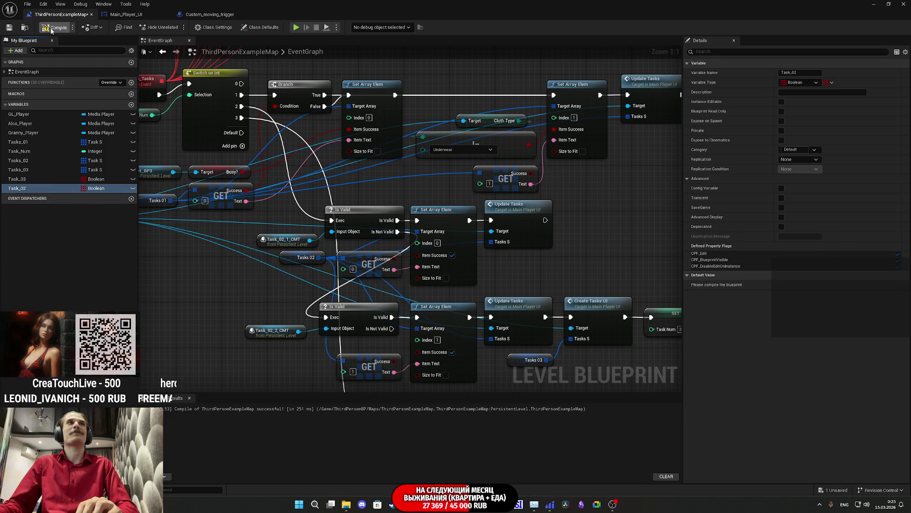
{"action": "left_click", "coordinate": [9, 28]}
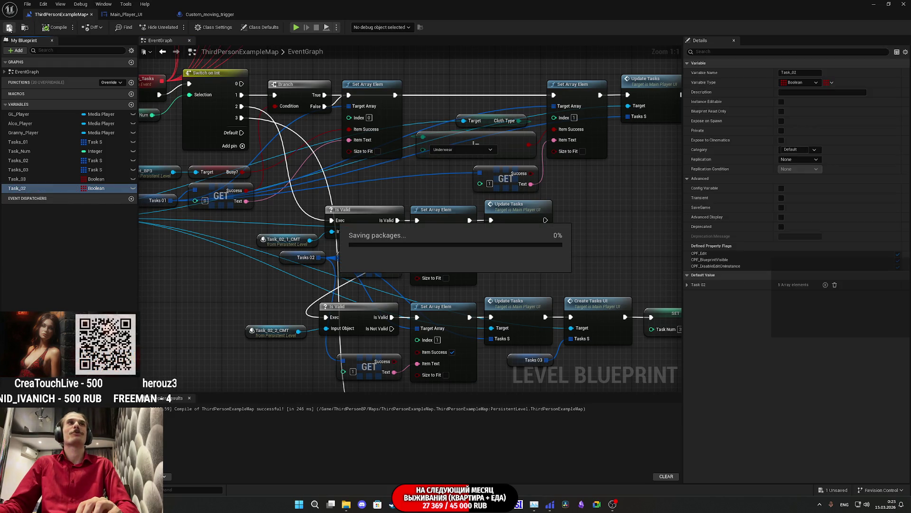
{"action": "left_click", "coordinate": [834, 285]}
{"action": "left_click", "coordinate": [825, 285]}
{"action": "left_click", "coordinate": [825, 285]}
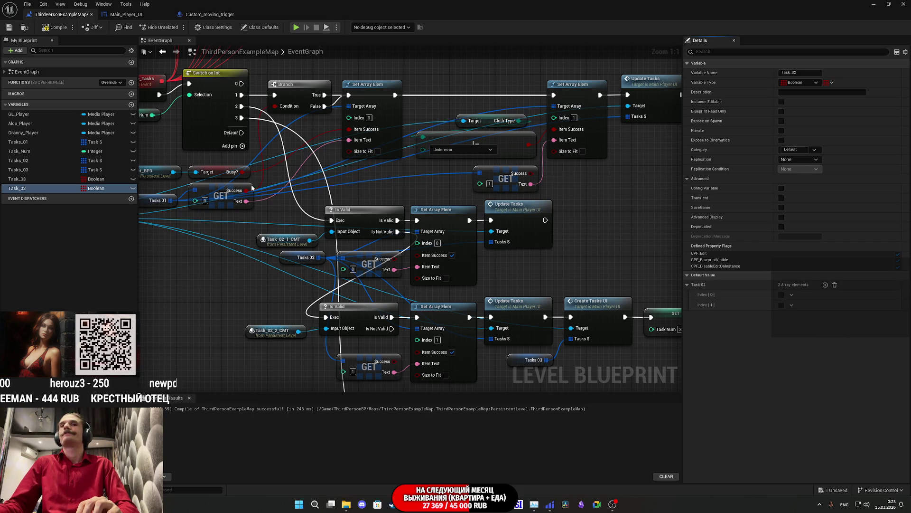
{"action": "left_click", "coordinate": [9, 28]}
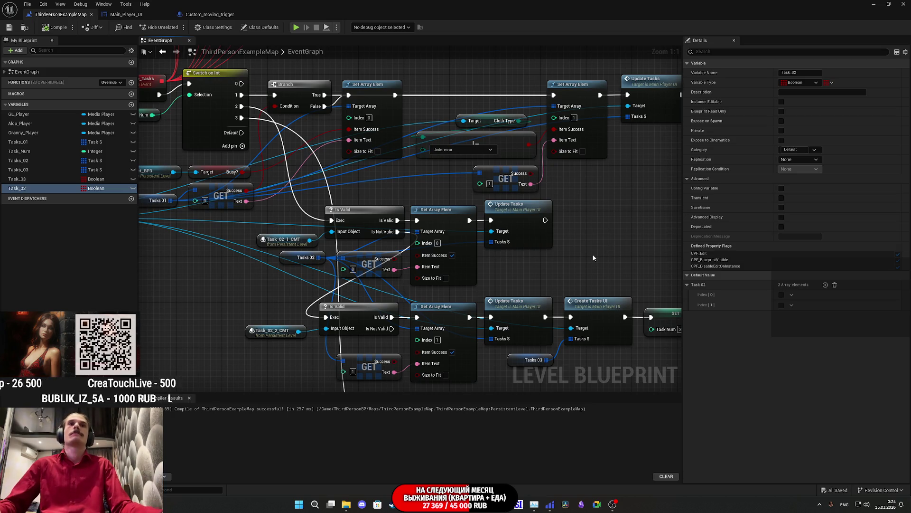
Step: Detach the Is Not Valid link and add a Task 02 Set Array Elem with Item true
{"action": "left_click_drag", "start_coordinate": [593, 266], "coordinate": [588, 216]}
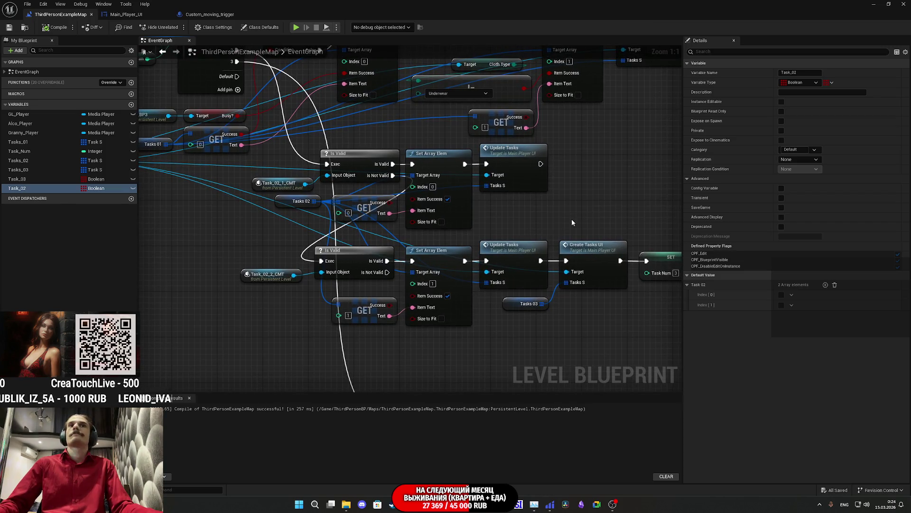
{"action": "left_click", "coordinate": [392, 175], "text": "alt"}
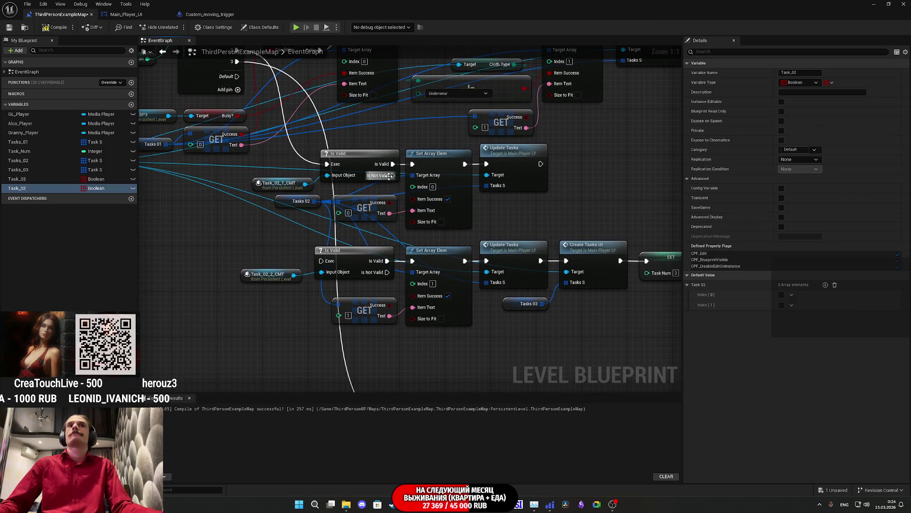
{"action": "mouse_move", "coordinate": [62, 188]}
{"action": "left_mouse_down"}
{"action": "mouse_move", "coordinate": [580, 181]}
{"action": "mouse_move", "coordinate": [570, 174]}
{"action": "left_mouse_up"}
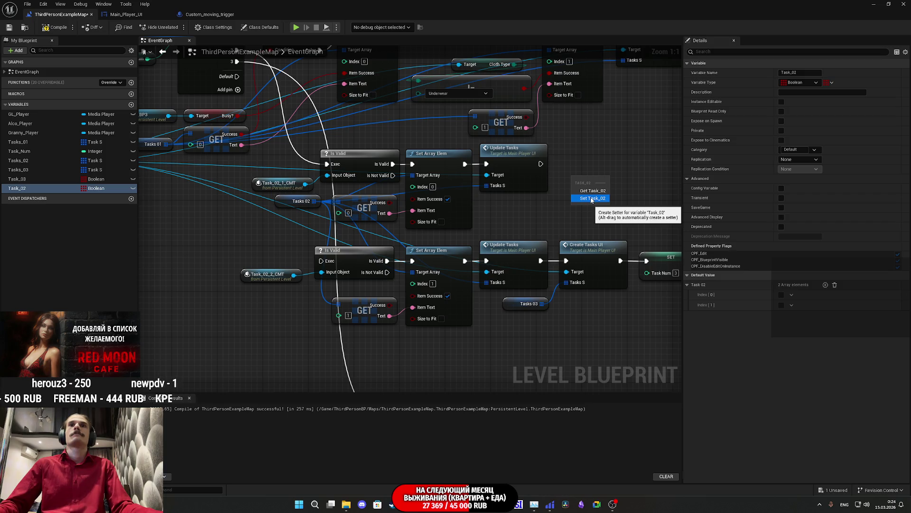
{"action": "left_click", "coordinate": [593, 190]}
{"action": "left_click_drag", "start_coordinate": [611, 179], "coordinate": [633, 169]}
{"action": "type", "text": "set arr"}
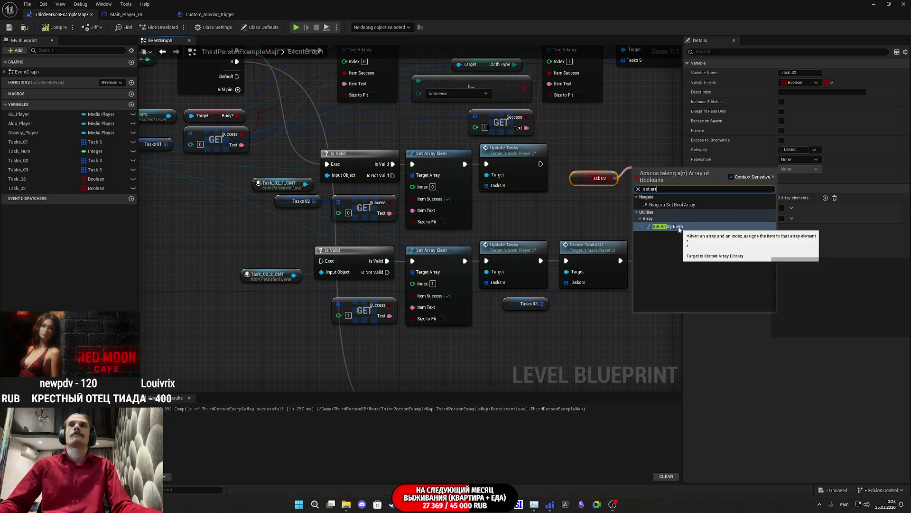
{"action": "left_click", "coordinate": [669, 226]}
{"action": "mouse_move", "coordinate": [608, 215]}
{"action": "left_mouse_down"}
{"action": "mouse_move", "coordinate": [520, 226]}
{"action": "mouse_move", "coordinate": [494, 220]}
{"action": "left_mouse_up"}
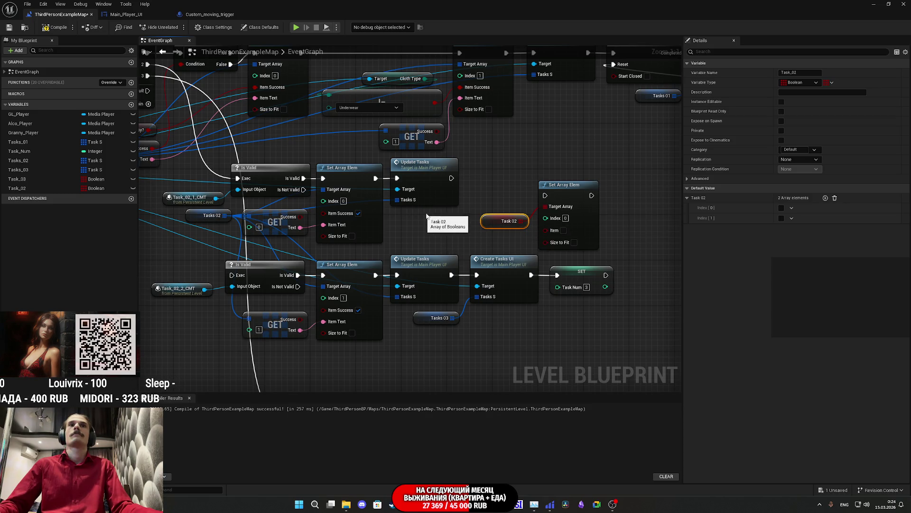
{"action": "left_click", "coordinate": [563, 230]}
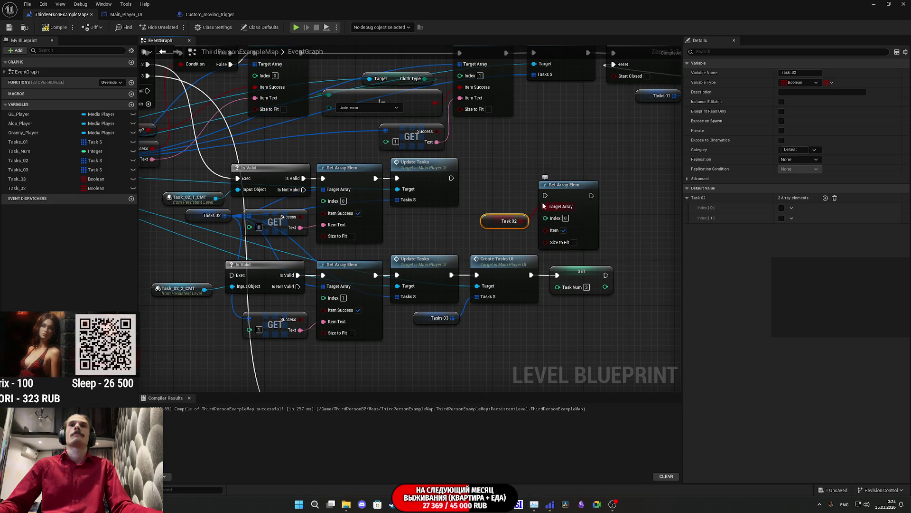
Step: Chain the Task 02 setter after the upper Update Tasks and tidy it beside its getter
{"action": "left_click_drag", "start_coordinate": [546, 195], "coordinate": [451, 179]}
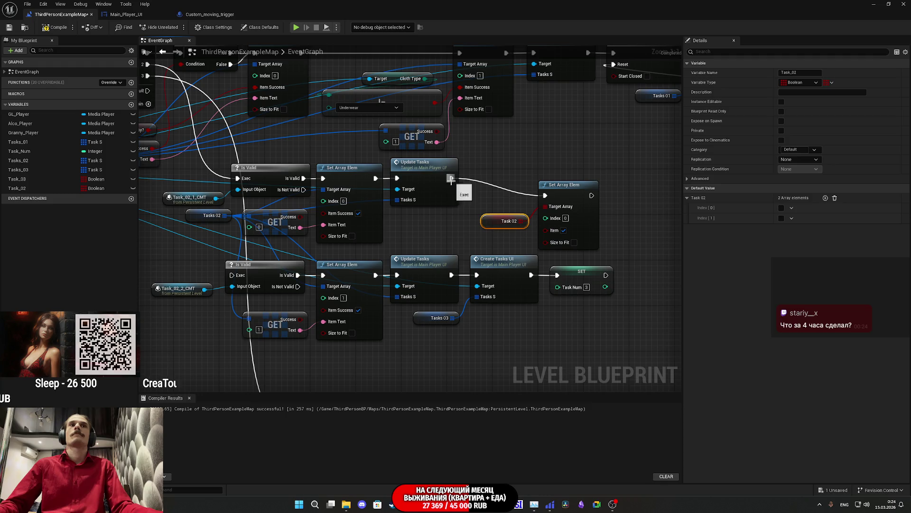
{"action": "left_click", "coordinate": [569, 192]}
{"action": "left_click_drag", "start_coordinate": [570, 192], "coordinate": [542, 180]}
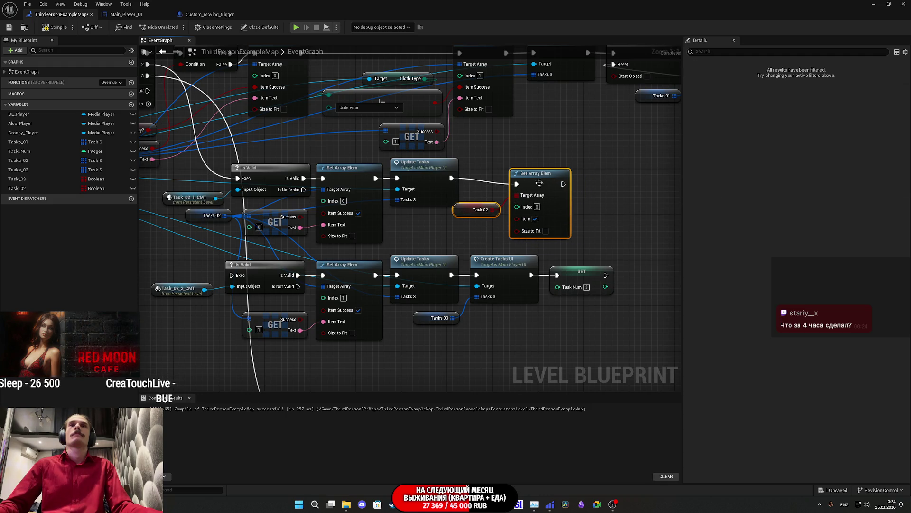
{"action": "left_click_drag", "start_coordinate": [473, 220], "coordinate": [429, 221]}
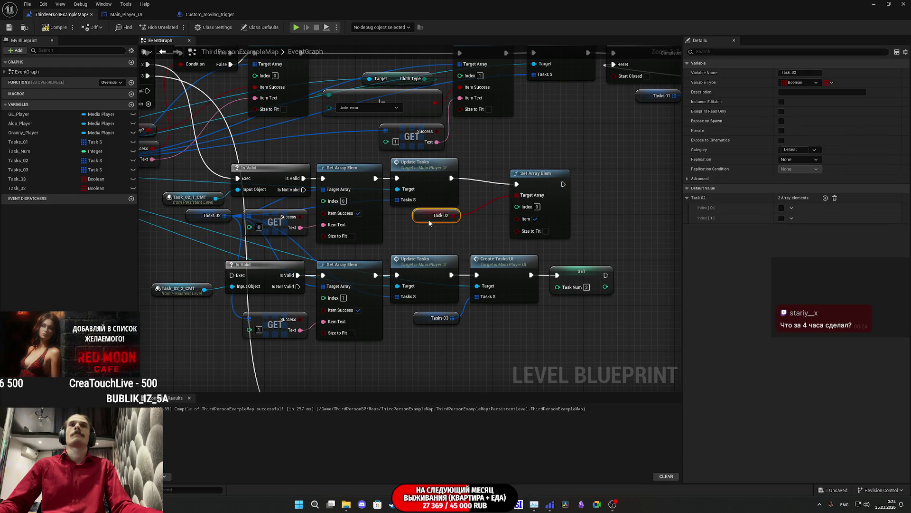
{"action": "left_click_drag", "start_coordinate": [532, 179], "coordinate": [492, 172]}
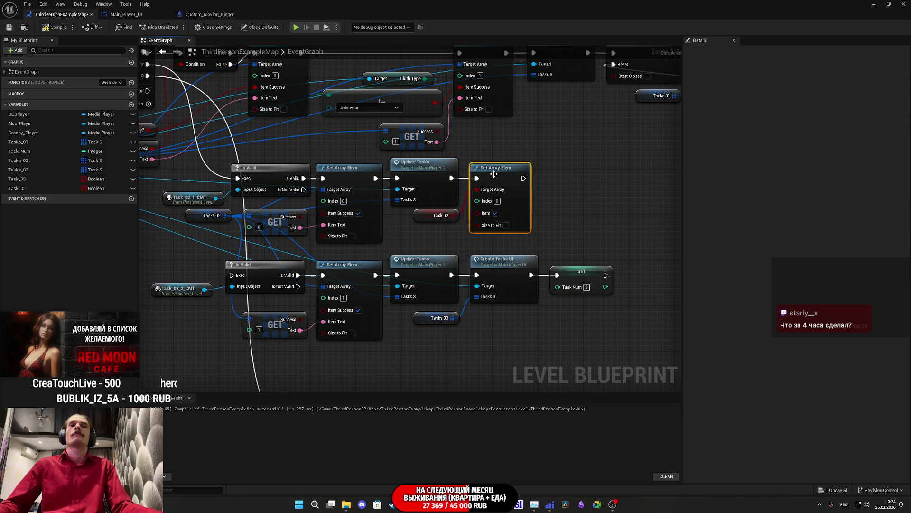
{"action": "left_click", "coordinate": [560, 177]}
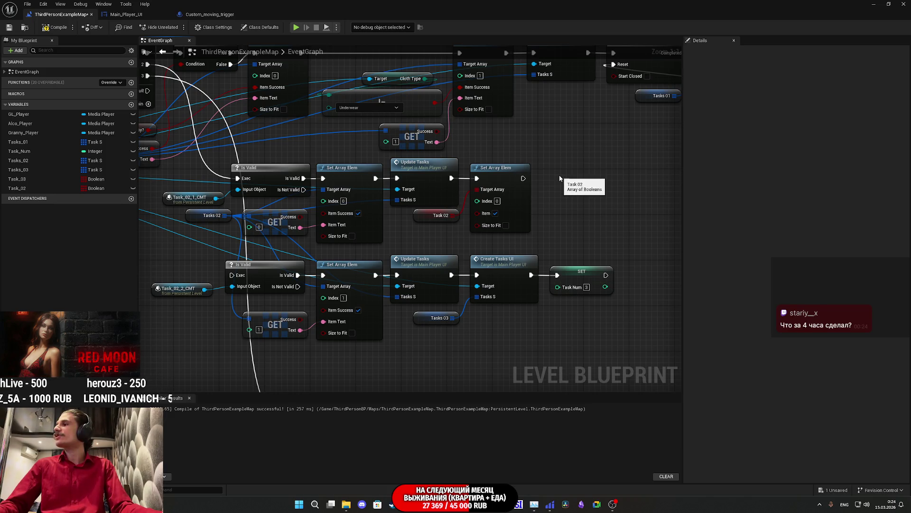
Step: Add a Sequence node on a new execution wire from the Switch on Int
{"action": "left_click_drag", "start_coordinate": [560, 178], "coordinate": [603, 158]}
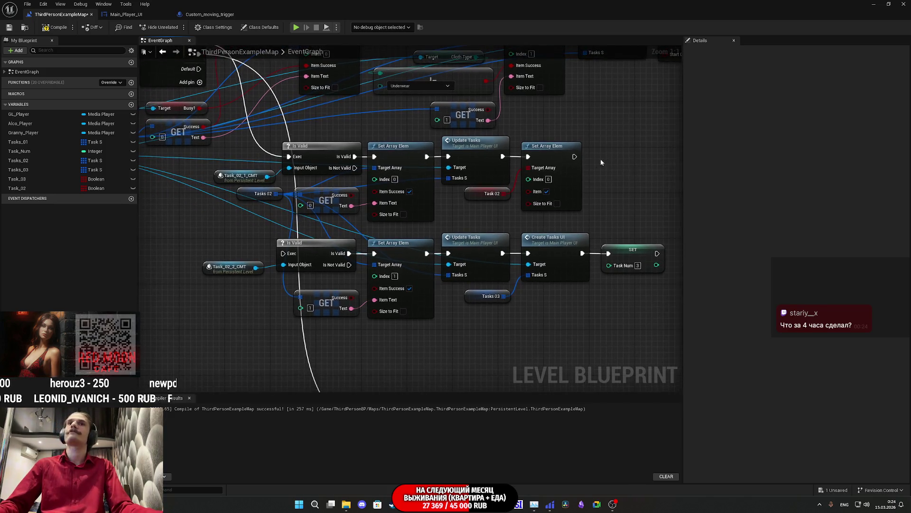
{"action": "left_click", "coordinate": [547, 152]}
{"action": "mouse_move", "coordinate": [599, 190]}
{"action": "left_mouse_down"}
{"action": "mouse_move", "coordinate": [626, 195]}
{"action": "mouse_move", "coordinate": [644, 215]}
{"action": "left_mouse_up"}
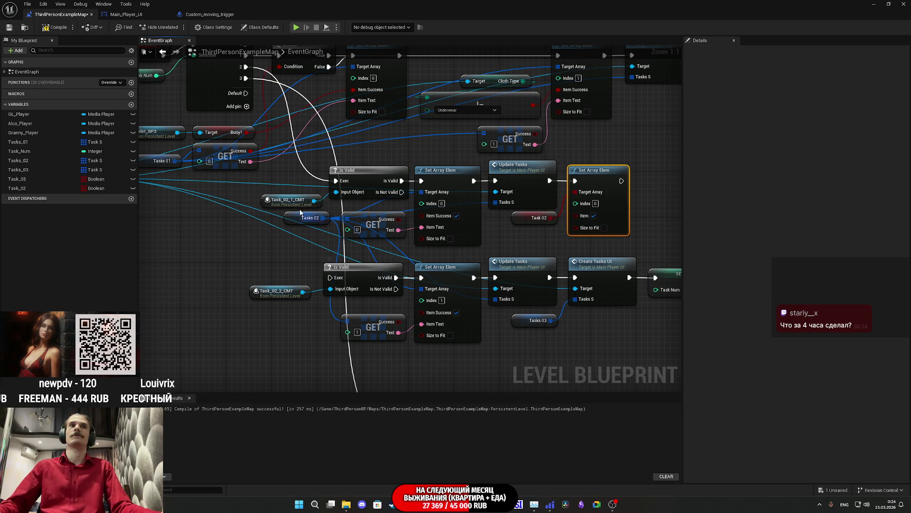
{"action": "left_click_drag", "start_coordinate": [244, 76], "coordinate": [214, 216]}
{"action": "type", "text": "seq"}
{"action": "left_click", "coordinate": [255, 248]}
Step: Wire Sequence Then 1 to the lower Is Valid check and position the Sequence
{"action": "left_click_drag", "start_coordinate": [305, 253], "coordinate": [278, 270]}
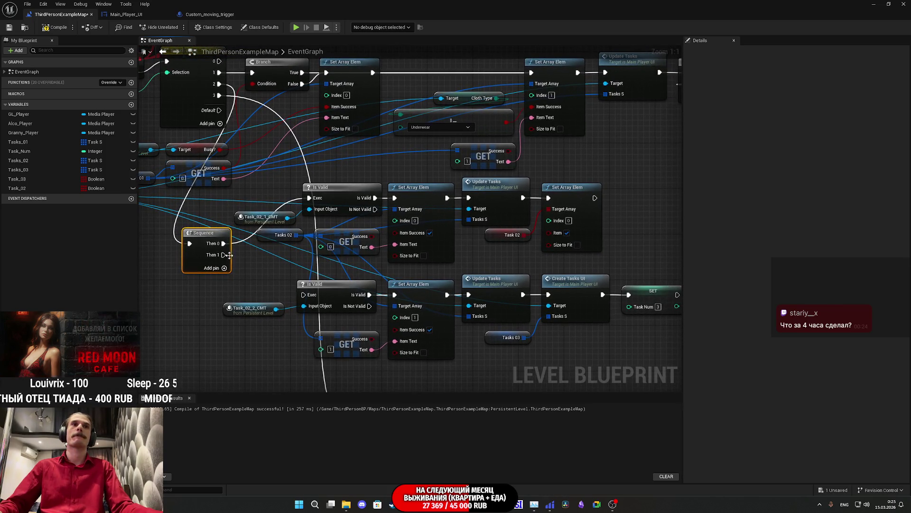
{"action": "left_click_drag", "start_coordinate": [222, 255], "coordinate": [304, 295]}
{"action": "left_click_drag", "start_coordinate": [203, 261], "coordinate": [217, 257]}
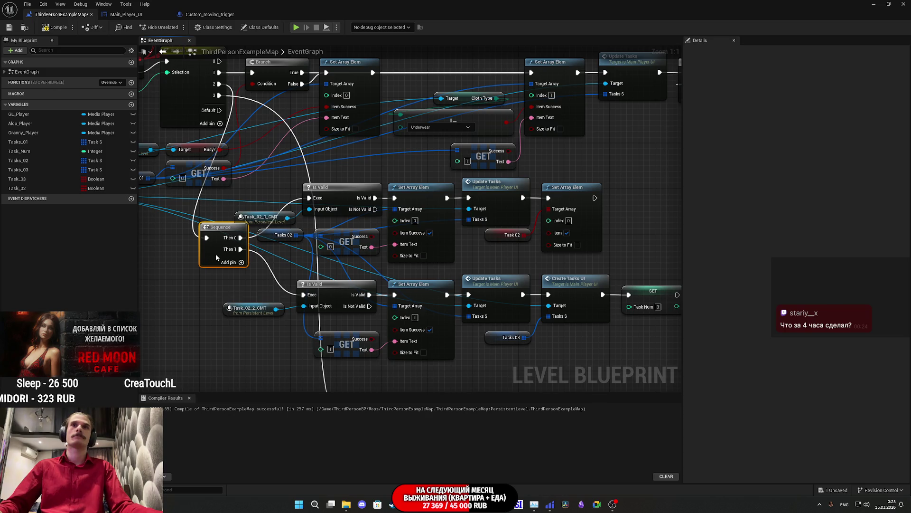
{"action": "left_click", "coordinate": [611, 258]}
{"action": "mouse_move", "coordinate": [611, 259]}
{"action": "left_mouse_down"}
{"action": "mouse_move", "coordinate": [531, 256]}
{"action": "mouse_move", "coordinate": [568, 259]}
{"action": "left_mouse_up"}
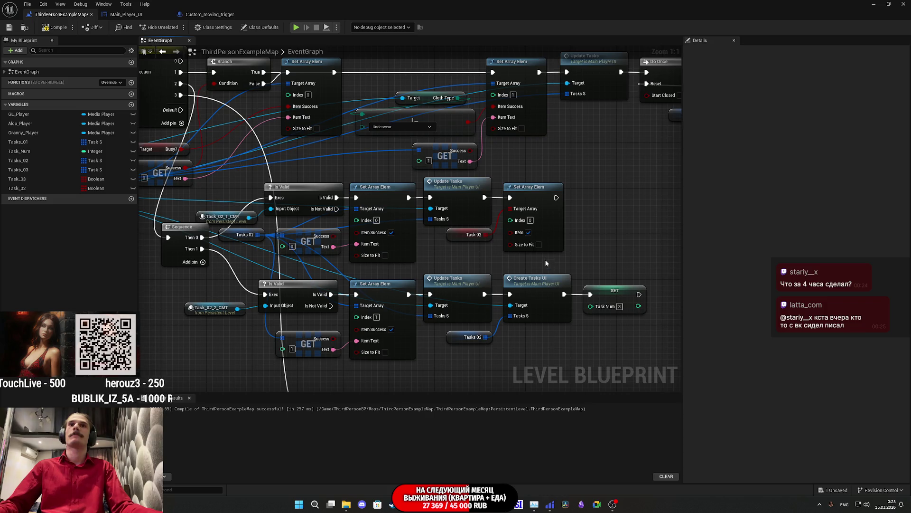
Step: Copy the Task 02 setter and getter and paste them below the second task update
{"action": "left_click_drag", "start_coordinate": [549, 260], "coordinate": [472, 233]}
{"action": "key", "text": "ctrl+c"}
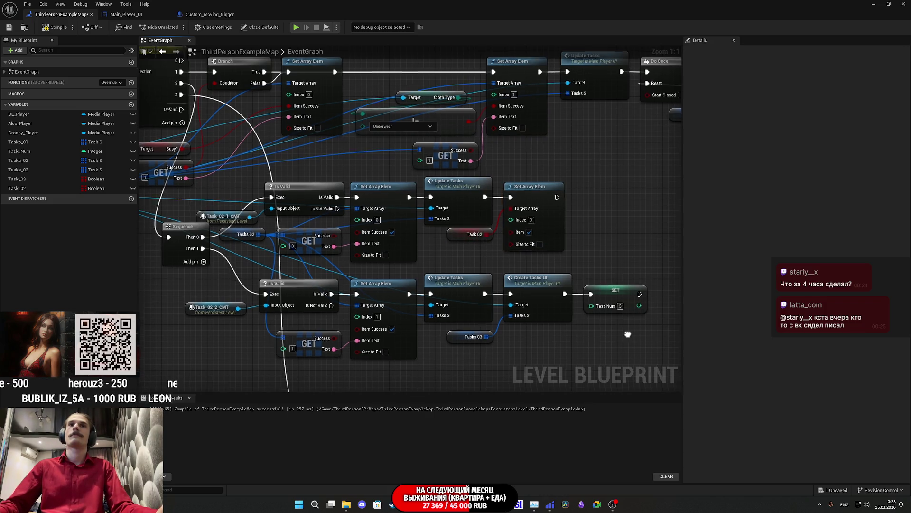
{"action": "left_click_drag", "start_coordinate": [628, 336], "coordinate": [489, 290]}
{"action": "key", "text": "ctrl+v"}
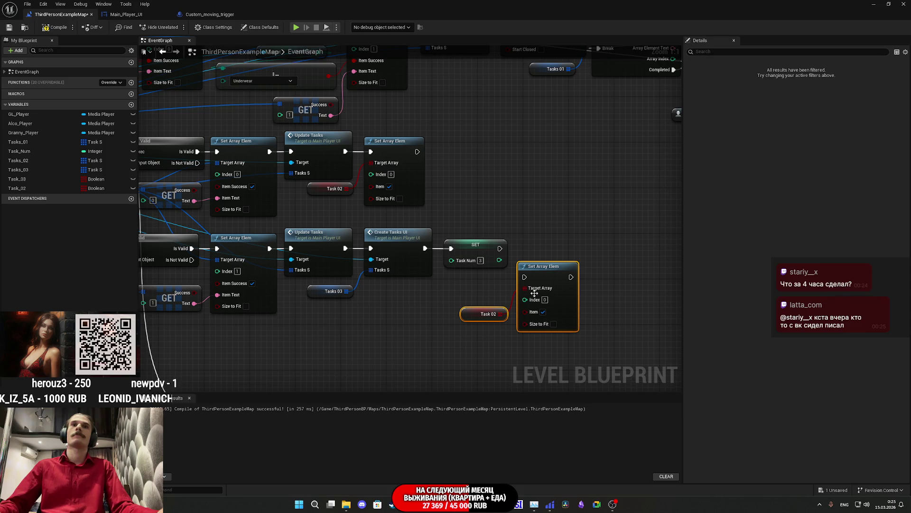
{"action": "mouse_move", "coordinate": [527, 264]}
{"action": "left_mouse_down"}
{"action": "mouse_move", "coordinate": [369, 318]}
{"action": "mouse_move", "coordinate": [483, 289]}
{"action": "left_mouse_up"}
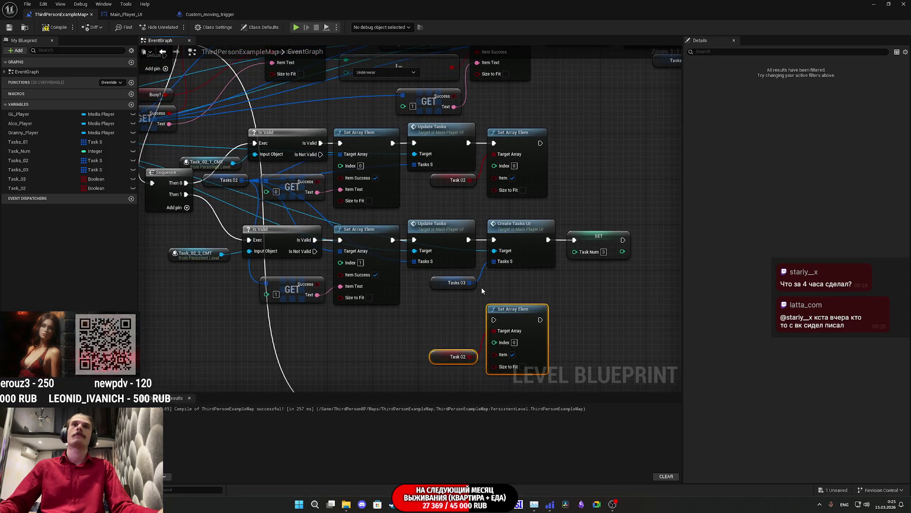
Step: Chain the copied setter after the lower Update Tasks with Index 1, moving Create Tasks UI aside
{"action": "left_click", "coordinate": [494, 240], "text": "alt"}
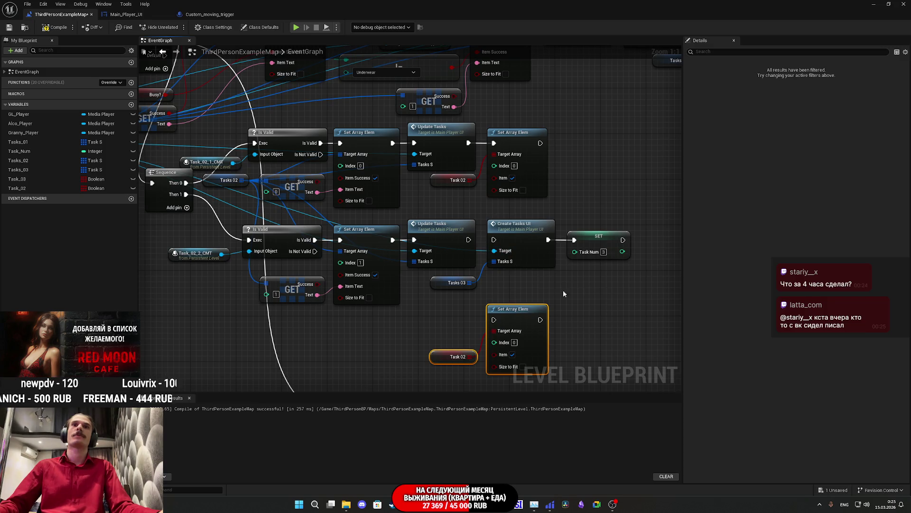
{"action": "mouse_move", "coordinate": [467, 299]}
{"action": "left_mouse_down"}
{"action": "mouse_move", "coordinate": [604, 246]}
{"action": "mouse_move", "coordinate": [460, 236]}
{"action": "mouse_move", "coordinate": [632, 241]}
{"action": "left_mouse_up"}
{"action": "left_click", "coordinate": [374, 308]}
{"action": "mouse_move", "coordinate": [374, 307]}
{"action": "left_mouse_down"}
{"action": "mouse_move", "coordinate": [518, 316]}
{"action": "mouse_move", "coordinate": [494, 301]}
{"action": "mouse_move", "coordinate": [468, 241]}
{"action": "left_mouse_up"}
{"action": "left_click_drag", "start_coordinate": [508, 310], "coordinate": [506, 229]}
{"action": "left_click", "coordinate": [514, 263]}
{"action": "type", "text": "1"}
{"action": "key", "text": "Return"}
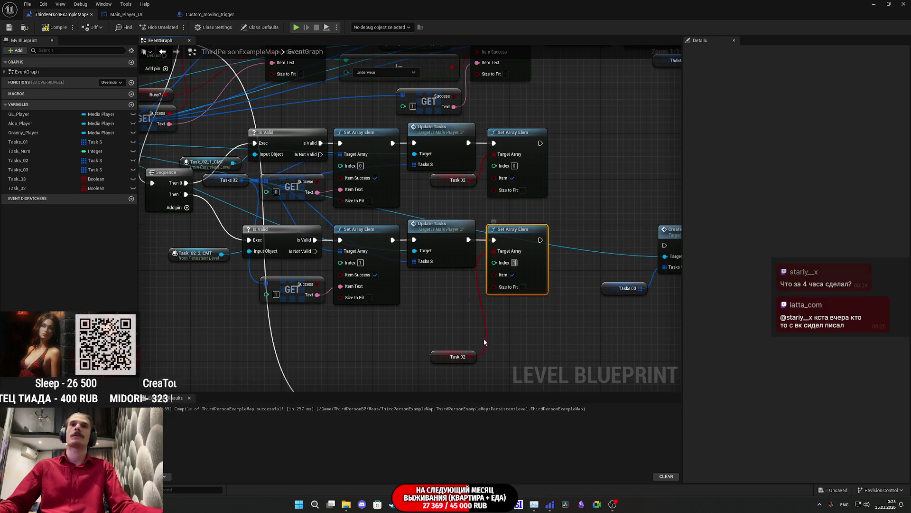
{"action": "mouse_move", "coordinate": [448, 358]}
{"action": "left_mouse_down"}
{"action": "mouse_move", "coordinate": [447, 284]}
{"action": "mouse_move", "coordinate": [455, 306]}
{"action": "left_mouse_up"}
Step: Move Create Tasks UI, SET and Tasks 03 further right to clear space
{"action": "mouse_move", "coordinate": [467, 170]}
{"action": "left_mouse_down"}
{"action": "mouse_move", "coordinate": [424, 210]}
{"action": "mouse_move", "coordinate": [554, 304]}
{"action": "left_mouse_up"}
{"action": "left_click_drag", "start_coordinate": [491, 243], "coordinate": [558, 243]}
{"action": "left_click", "coordinate": [425, 192]}
{"action": "mouse_move", "coordinate": [425, 192]}
{"action": "left_mouse_down"}
{"action": "mouse_move", "coordinate": [535, 212]}
{"action": "mouse_move", "coordinate": [622, 209]}
{"action": "left_mouse_up"}
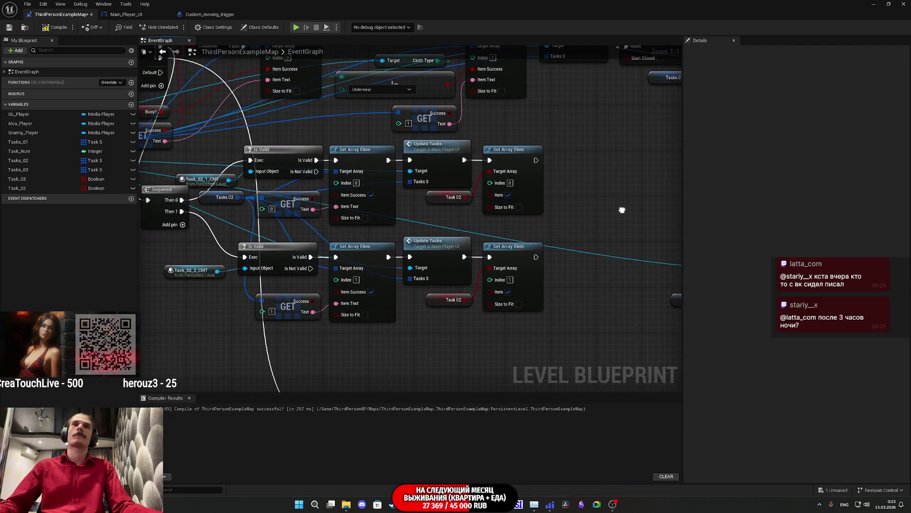
{"action": "left_click_drag", "start_coordinate": [569, 218], "coordinate": [541, 226]}
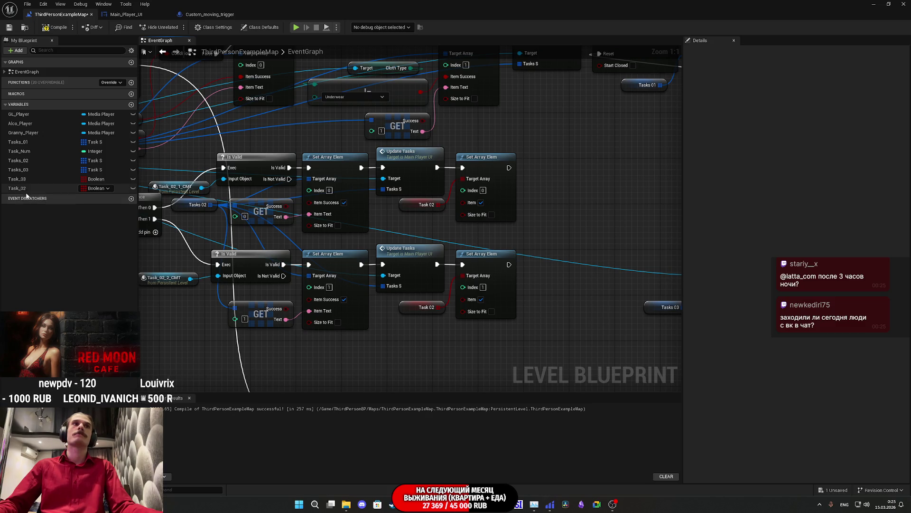
Step: Add a Do Once node wired from both Task 02 Set Array Elem outputs
{"action": "mouse_move", "coordinate": [508, 168]}
{"action": "left_mouse_down"}
{"action": "mouse_move", "coordinate": [574, 237]}
{"action": "mouse_move", "coordinate": [563, 231]}
{"action": "left_mouse_up"}
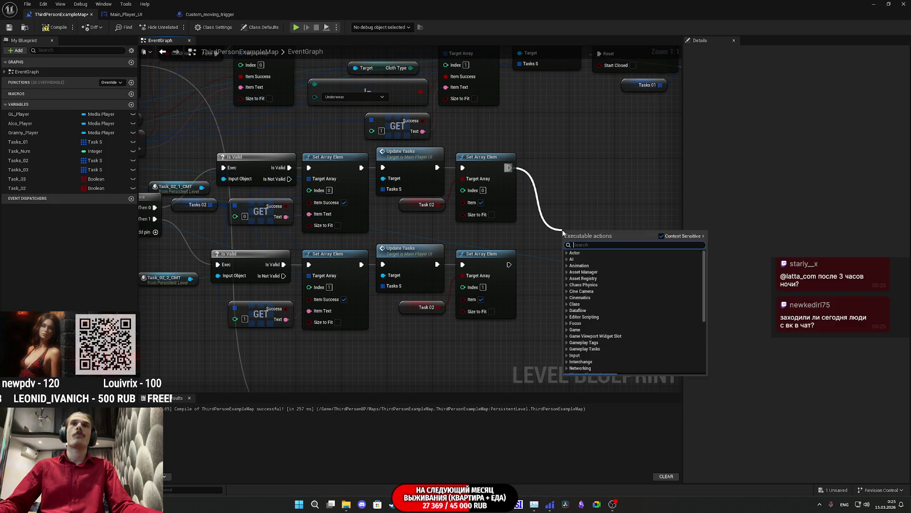
{"action": "type", "text": "d"}
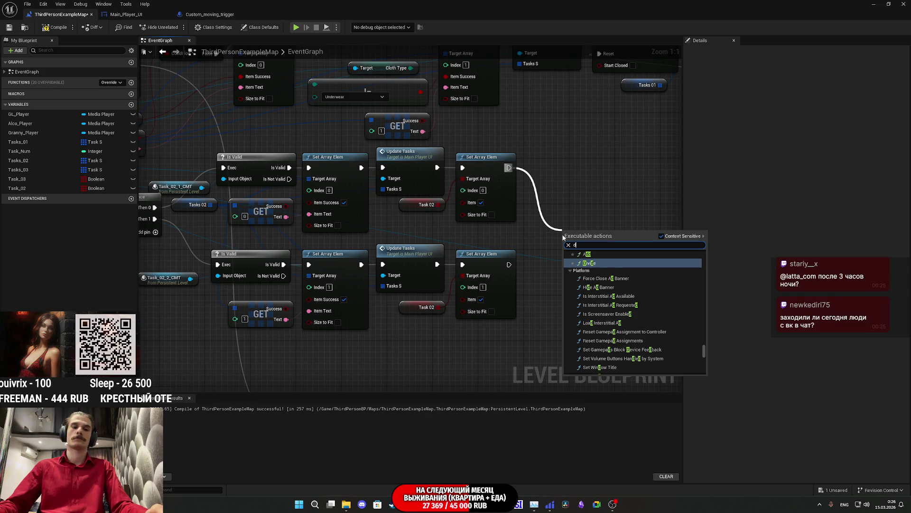
{"action": "type", "text": "oo"}
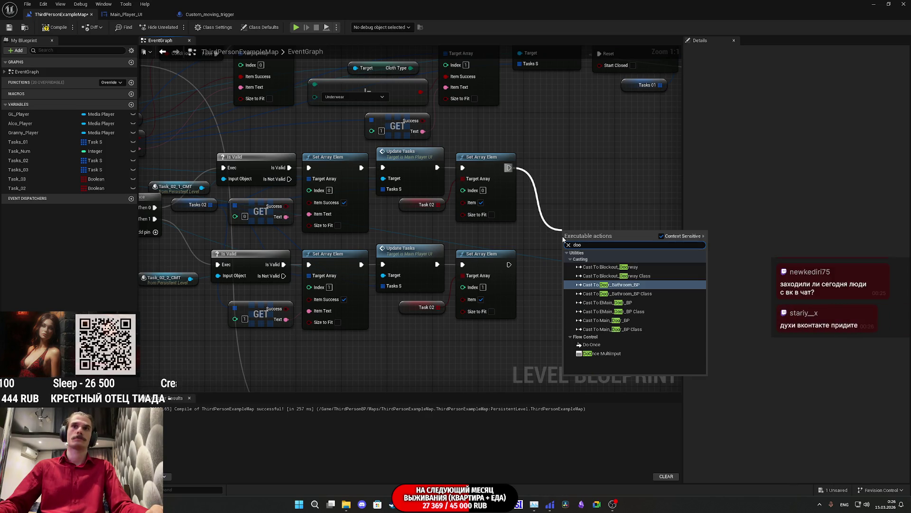
{"action": "key", "text": "Escape"}
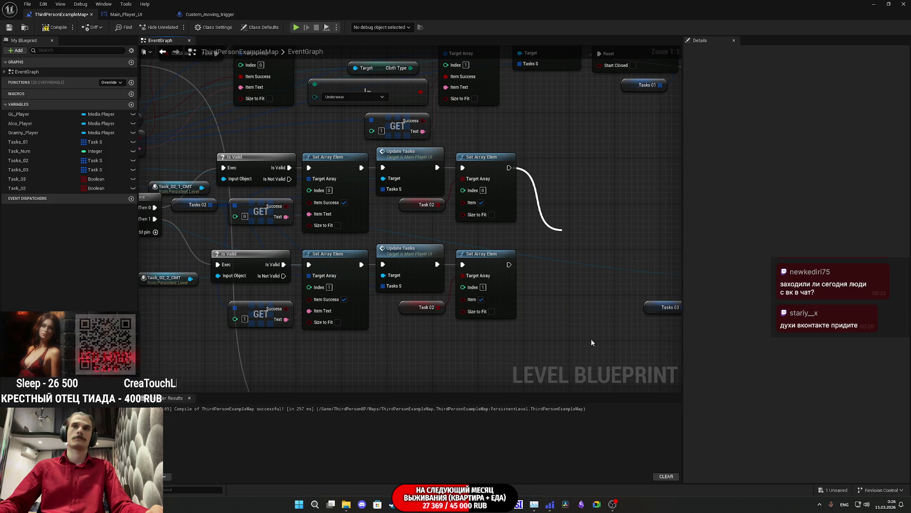
{"action": "mouse_move", "coordinate": [510, 264]}
{"action": "left_mouse_down"}
{"action": "mouse_move", "coordinate": [572, 246]}
{"action": "mouse_move", "coordinate": [566, 209]}
{"action": "left_mouse_up"}
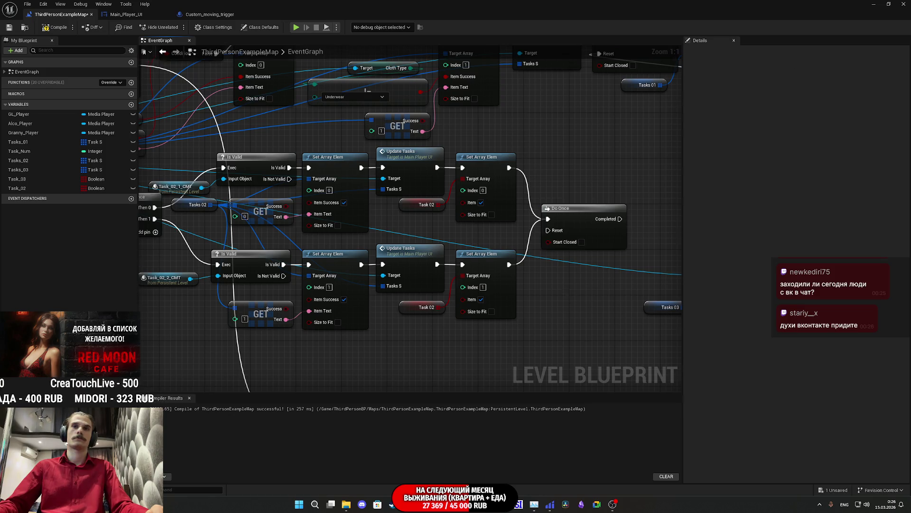
{"action": "left_click_drag", "start_coordinate": [565, 291], "coordinate": [379, 288]}
{"action": "left_click_drag", "start_coordinate": [406, 325], "coordinate": [477, 327]}
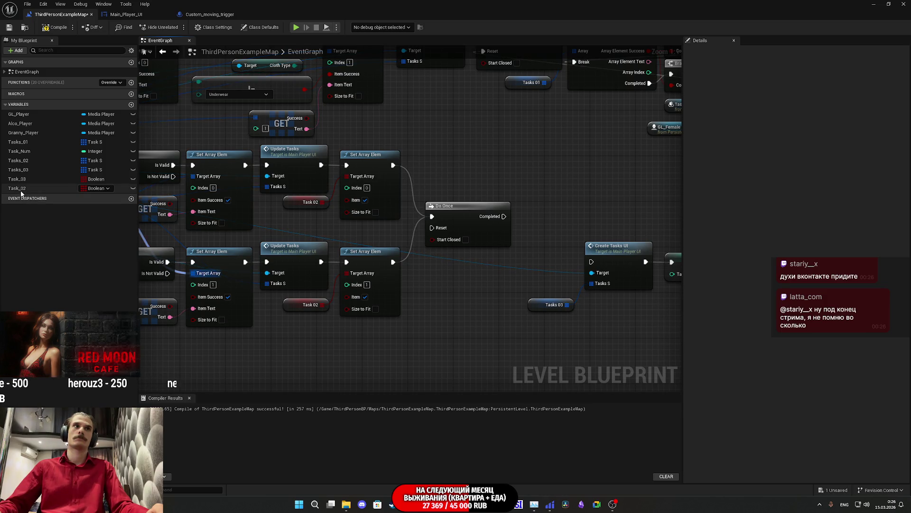
Step: Add a Branch after Do Once and a Task 02 getter with a Contains check
{"action": "mouse_move", "coordinate": [504, 216]}
{"action": "left_mouse_down"}
{"action": "mouse_move", "coordinate": [522, 241]}
{"action": "mouse_move", "coordinate": [545, 211]}
{"action": "left_mouse_up"}
{"action": "type", "text": "branch"}
{"action": "key", "text": "Return"}
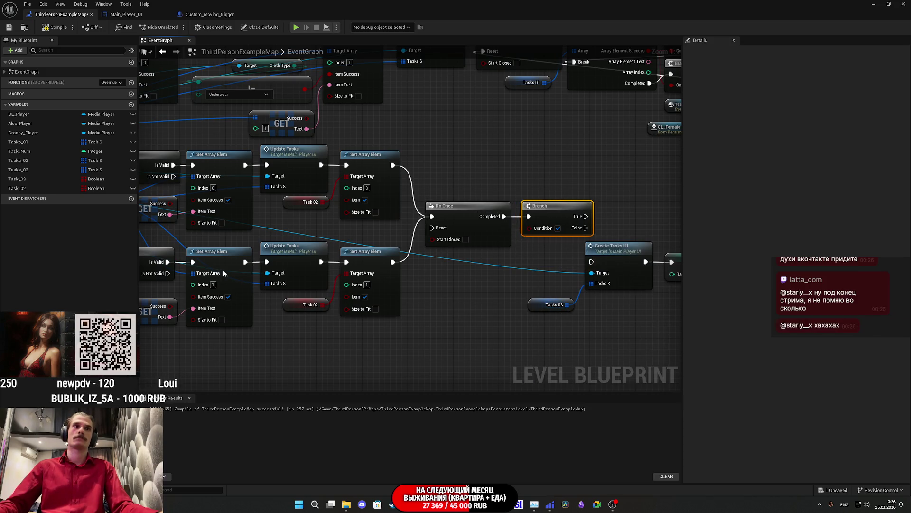
{"action": "mouse_move", "coordinate": [24, 187]}
{"action": "left_mouse_down"}
{"action": "mouse_move", "coordinate": [361, 250]}
{"action": "mouse_move", "coordinate": [522, 290]}
{"action": "mouse_move", "coordinate": [541, 304]}
{"action": "mouse_move", "coordinate": [501, 286]}
{"action": "left_mouse_up"}
{"action": "left_click", "coordinate": [463, 284]}
{"action": "left_click", "coordinate": [517, 354]}
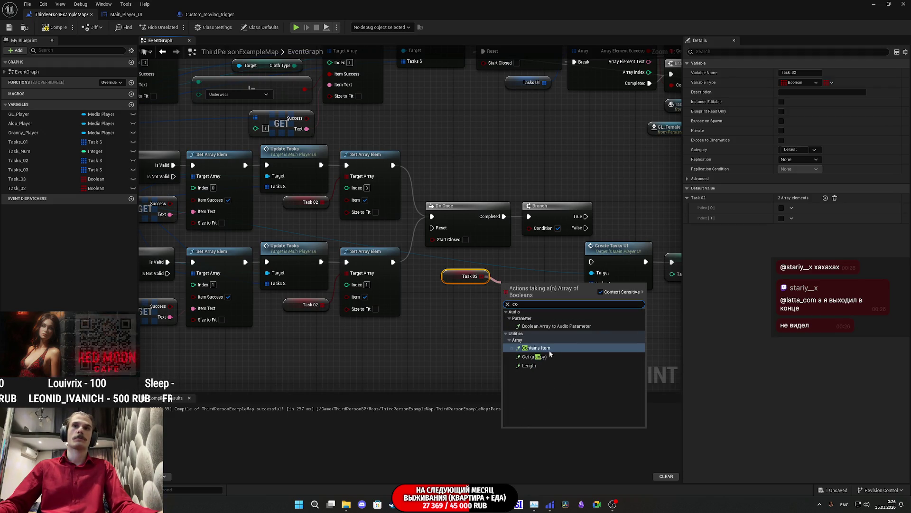
{"action": "key", "text": "Escape"}
Step: Wire the Contains result to the Branch condition and Branch False into Create Tasks UI
{"action": "left_click_drag", "start_coordinate": [587, 294], "coordinate": [537, 229]}
{"action": "left_click_drag", "start_coordinate": [468, 278], "coordinate": [459, 286]}
{"action": "left_click", "coordinate": [529, 293], "text": "ctrl"}
{"action": "mouse_move", "coordinate": [528, 293]}
{"action": "left_mouse_down"}
{"action": "mouse_move", "coordinate": [501, 270]}
{"action": "mouse_move", "coordinate": [501, 258]}
{"action": "left_mouse_up"}
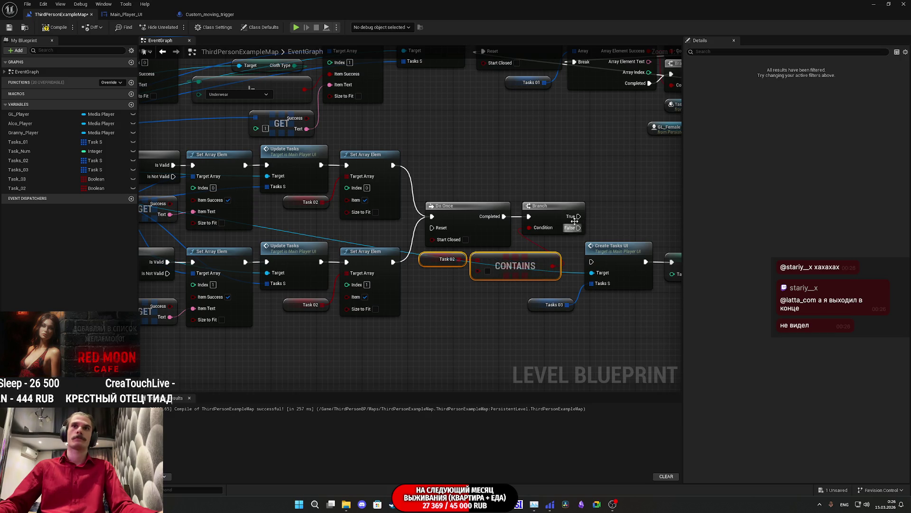
{"action": "mouse_move", "coordinate": [577, 218]}
{"action": "left_mouse_down"}
{"action": "mouse_move", "coordinate": [446, 212]}
{"action": "mouse_move", "coordinate": [425, 239]}
{"action": "mouse_move", "coordinate": [630, 215]}
{"action": "mouse_move", "coordinate": [370, 201]}
{"action": "left_mouse_up"}
{"action": "left_click_drag", "start_coordinate": [318, 213], "coordinate": [331, 248]}
Step: Arrange Tasks 03, Create Tasks UI and SET neatly, then compile the level blueprint
{"action": "mouse_move", "coordinate": [278, 293]}
{"action": "left_mouse_down"}
{"action": "mouse_move", "coordinate": [281, 285]}
{"action": "mouse_move", "coordinate": [470, 227]}
{"action": "mouse_move", "coordinate": [459, 246]}
{"action": "mouse_move", "coordinate": [475, 228]}
{"action": "mouse_move", "coordinate": [472, 212]}
{"action": "mouse_move", "coordinate": [456, 214]}
{"action": "left_mouse_up"}
{"action": "mouse_move", "coordinate": [323, 247]}
{"action": "left_mouse_down"}
{"action": "mouse_move", "coordinate": [342, 261]}
{"action": "mouse_move", "coordinate": [388, 261]}
{"action": "mouse_move", "coordinate": [526, 193]}
{"action": "left_mouse_up"}
{"action": "left_click_drag", "start_coordinate": [379, 203], "coordinate": [368, 205]}
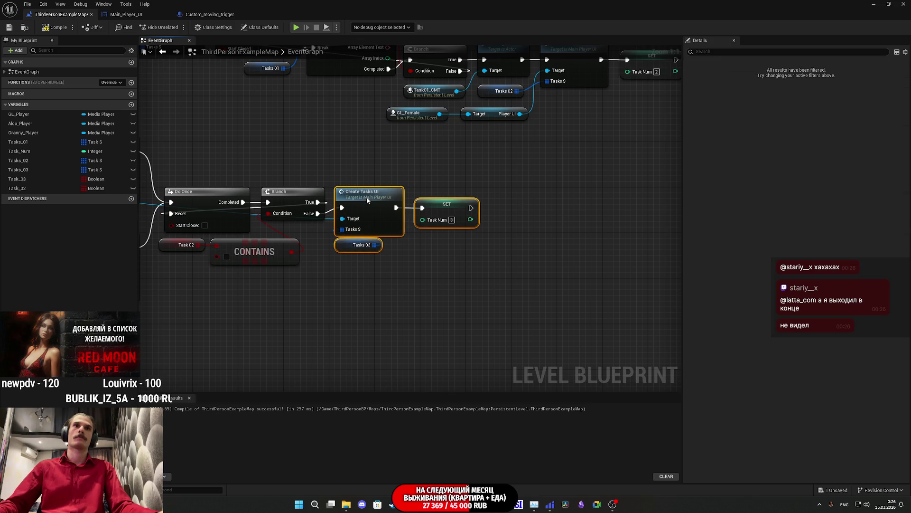
{"action": "left_click", "coordinate": [399, 291]}
{"action": "left_click_drag", "start_coordinate": [399, 291], "coordinate": [533, 283]}
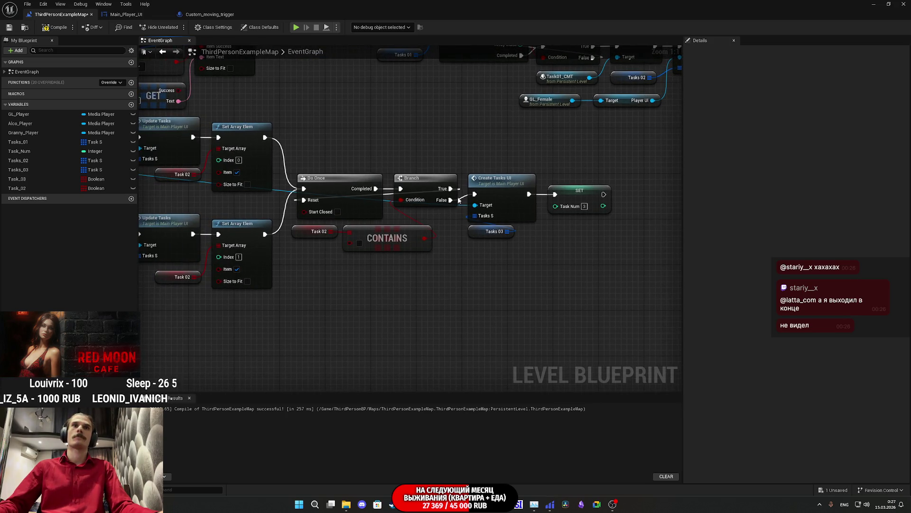
{"action": "left_click", "coordinate": [56, 27]}
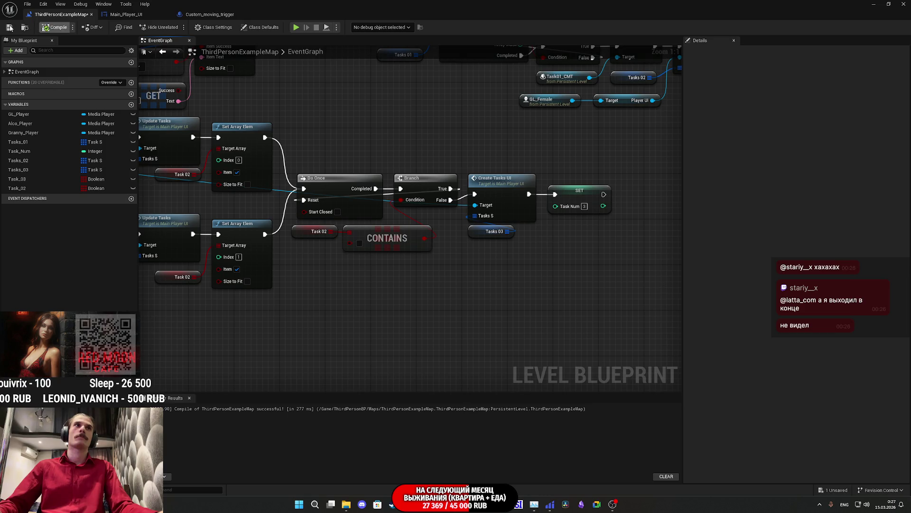
Step: Save the level blueprint, zoom out over the task logic, and minimize it to the level viewport
{"action": "left_click", "coordinate": [9, 27]}
{"action": "left_click_drag", "start_coordinate": [319, 290], "coordinate": [443, 272]}
{"action": "scroll", "coordinate": [443, 272], "scroll_direction": "down", "scroll_amount": 2}
{"action": "left_click_drag", "start_coordinate": [625, 303], "coordinate": [496, 322]}
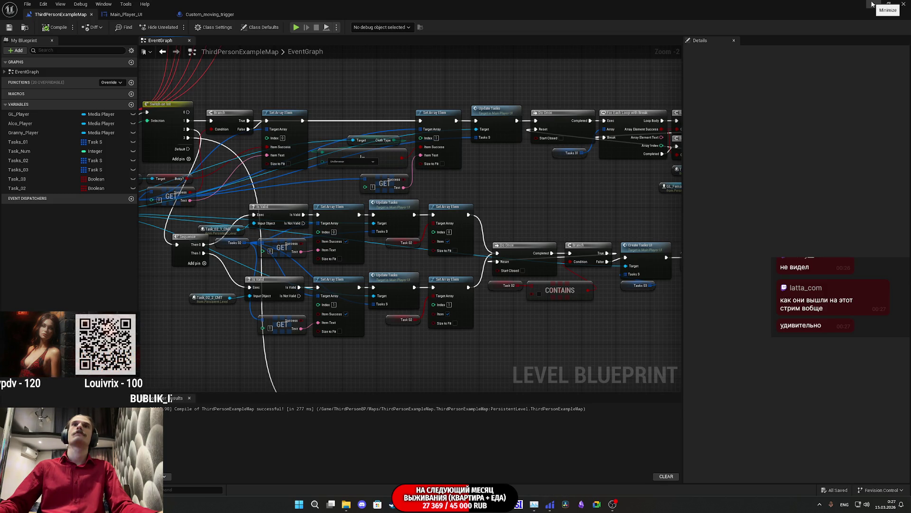
{"action": "left_click", "coordinate": [872, 4]}
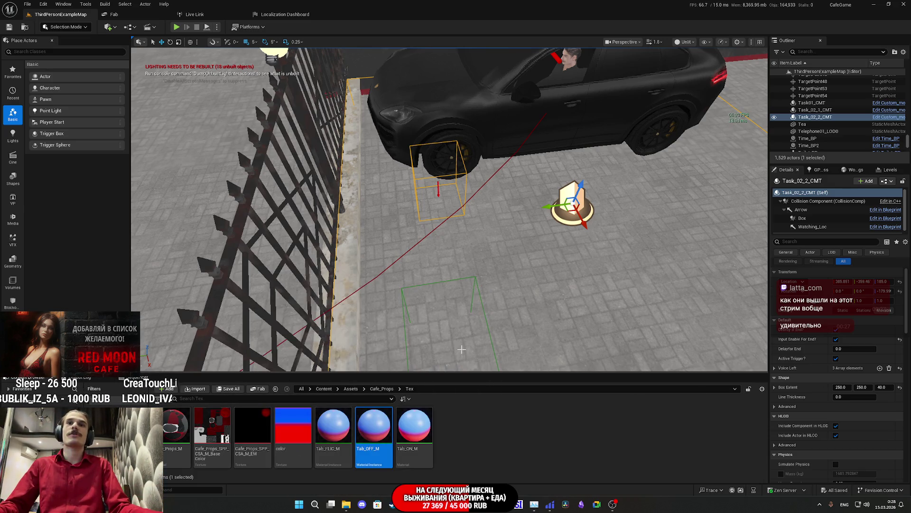
Step: Play fullscreen: switch on the toilet light, change clothes at the closet, and use the toilet
{"action": "left_click", "coordinate": [176, 27]}
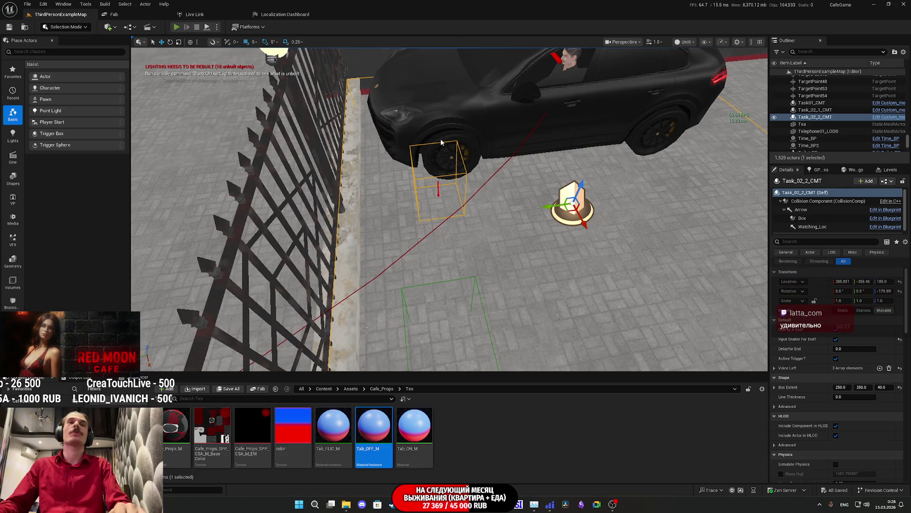
{"action": "key", "text": "F11"}
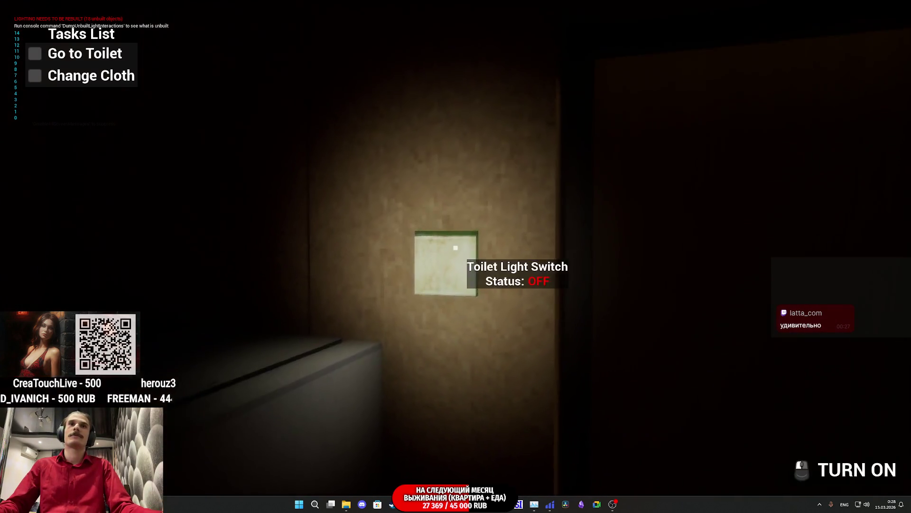
{"action": "left_click", "coordinate": [456, 247]}
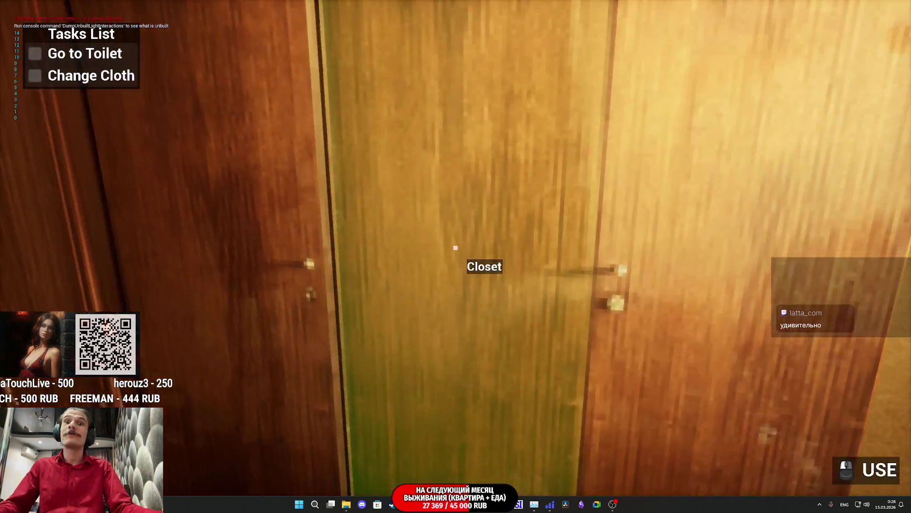
{"action": "left_click", "coordinate": [455, 247]}
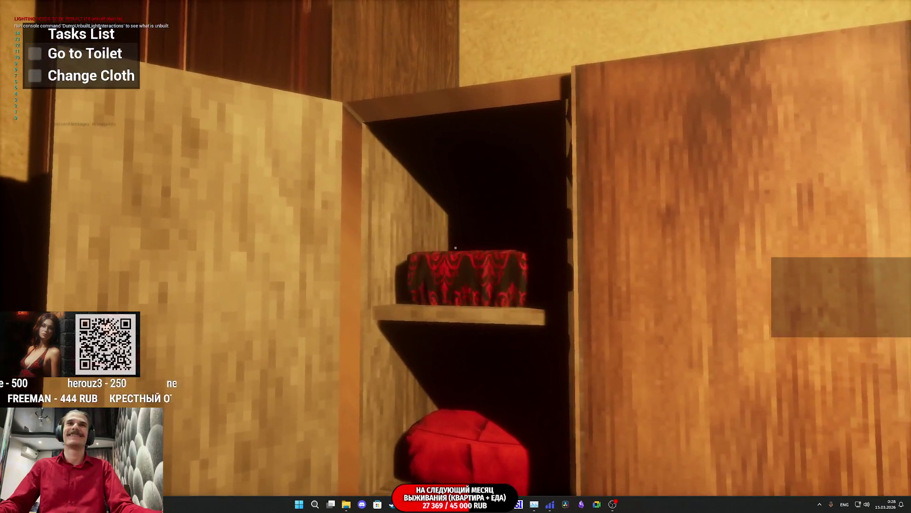
{"action": "left_click", "coordinate": [456, 247]}
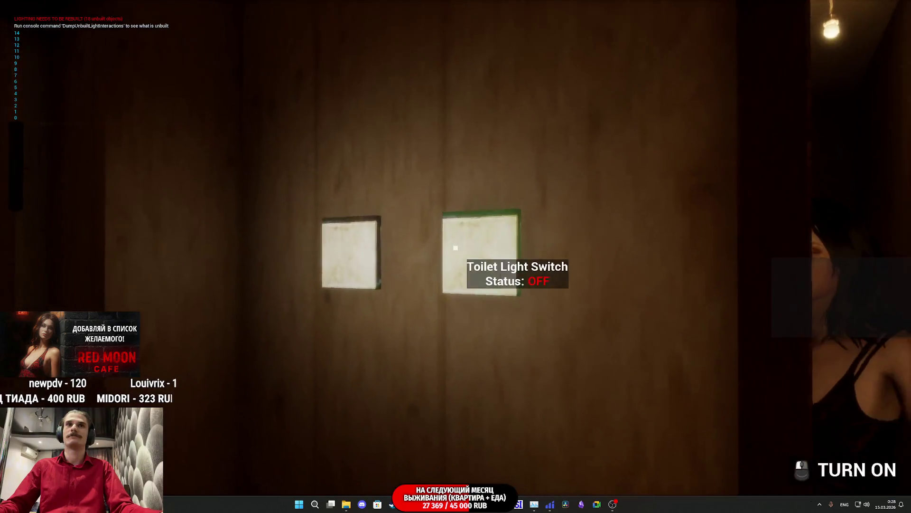
{"action": "left_click", "coordinate": [455, 248]}
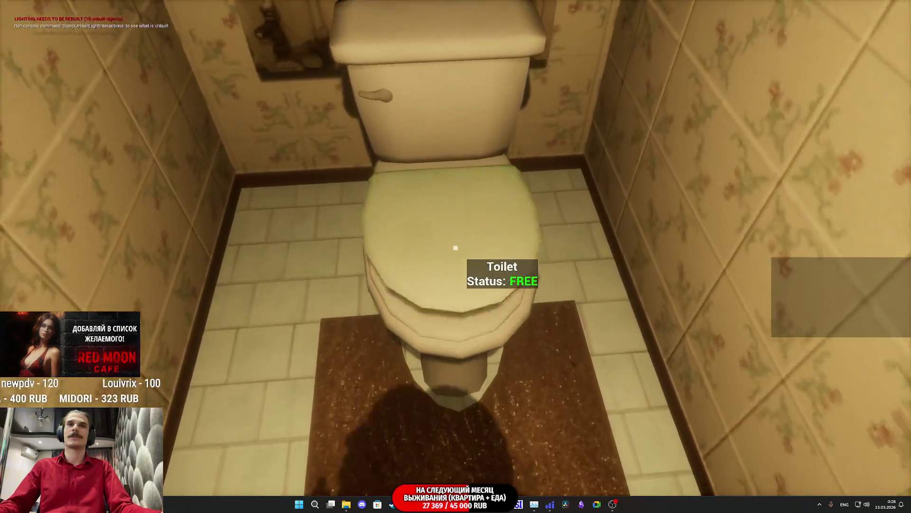
{"action": "left_click", "coordinate": [455, 247]}
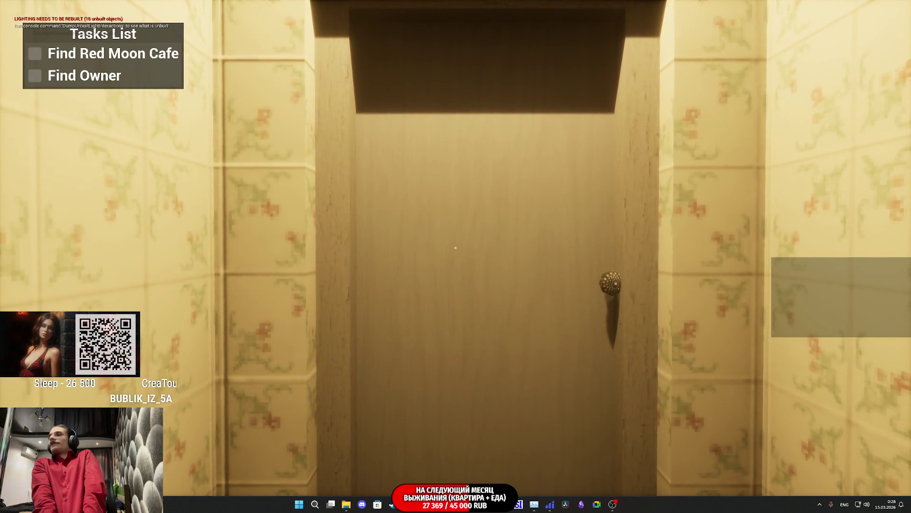
Step: Walk along the park path to the Red Moon Cafe and end the play session
{"action": "key", "text": "s"}
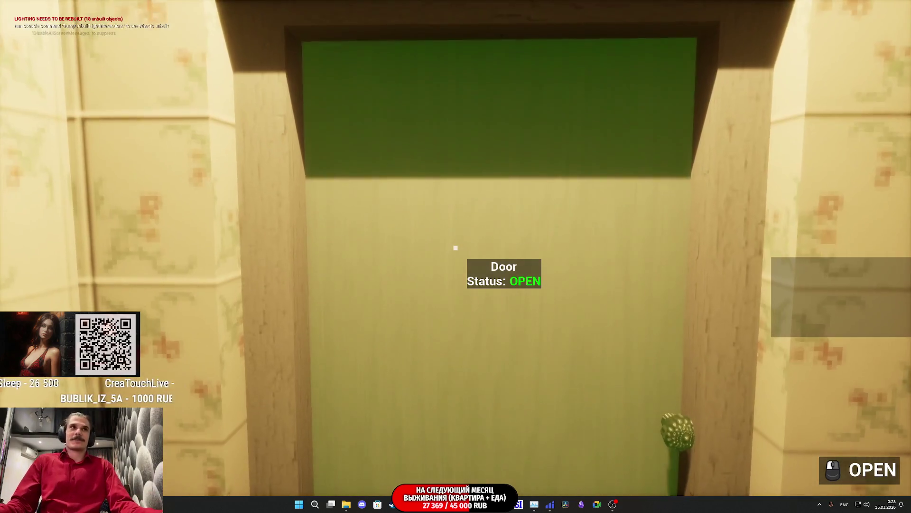
{"action": "key", "text": "w"}
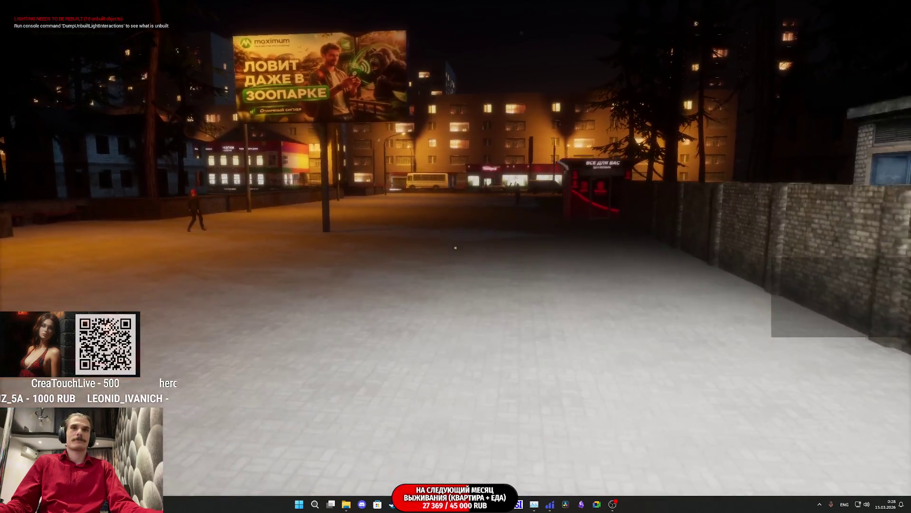
{"action": "key", "text": "w"}
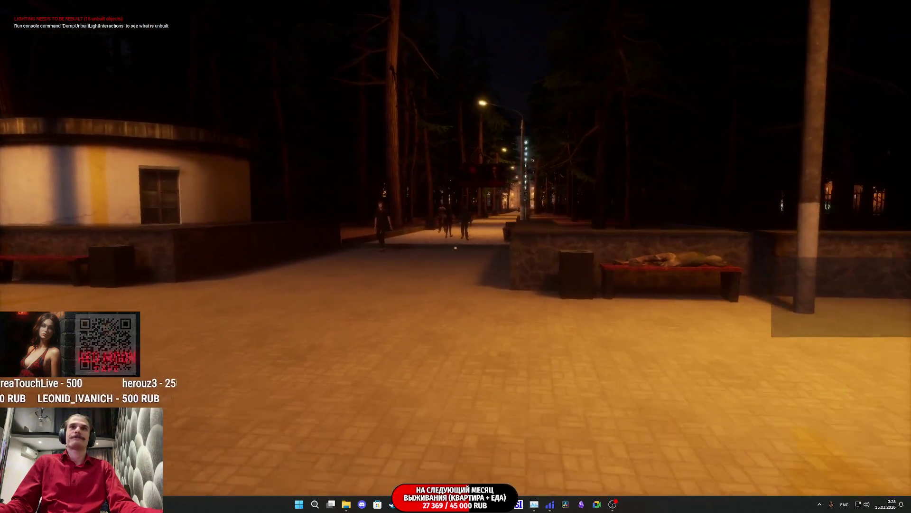
{"action": "key", "text": "w"}
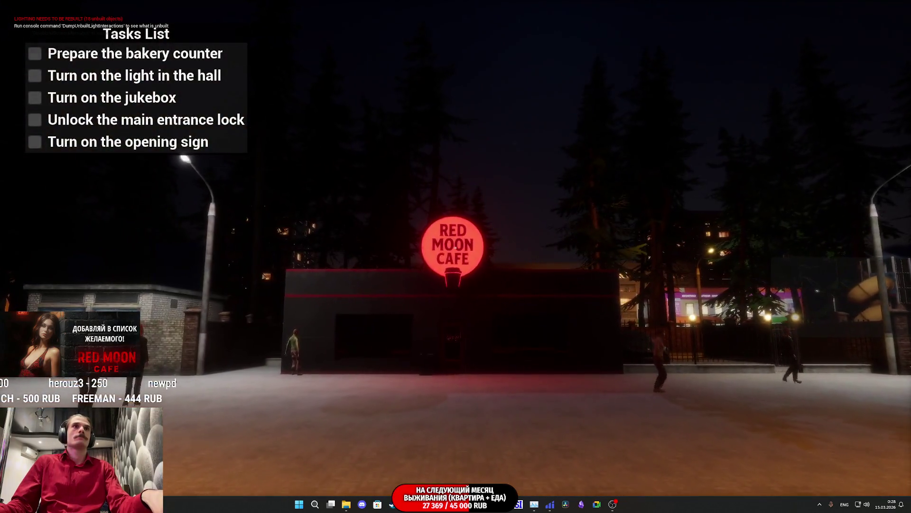
{"action": "key", "text": "Escape"}
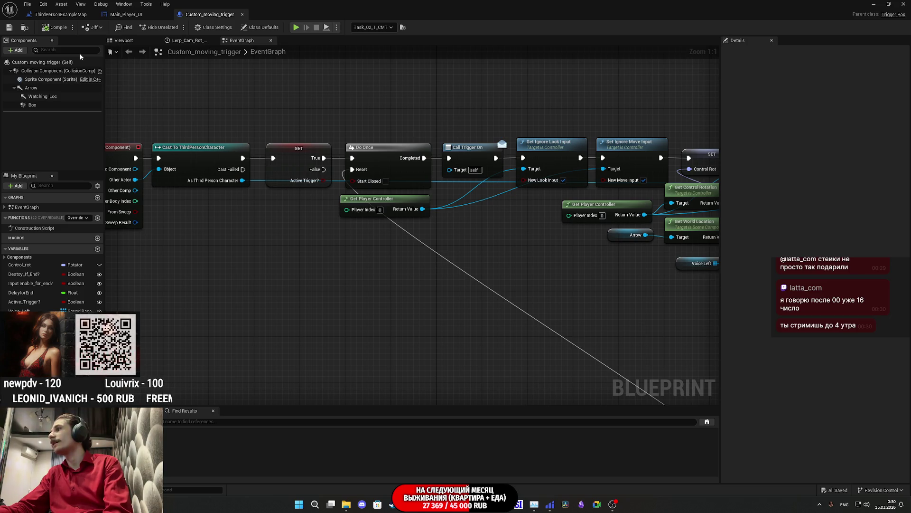
Step: Review the task logic in the ThirdPersonExampleMap level blueprint, then switch to the Main_Player_UI event graph
{"action": "left_click", "coordinate": [52, 14]}
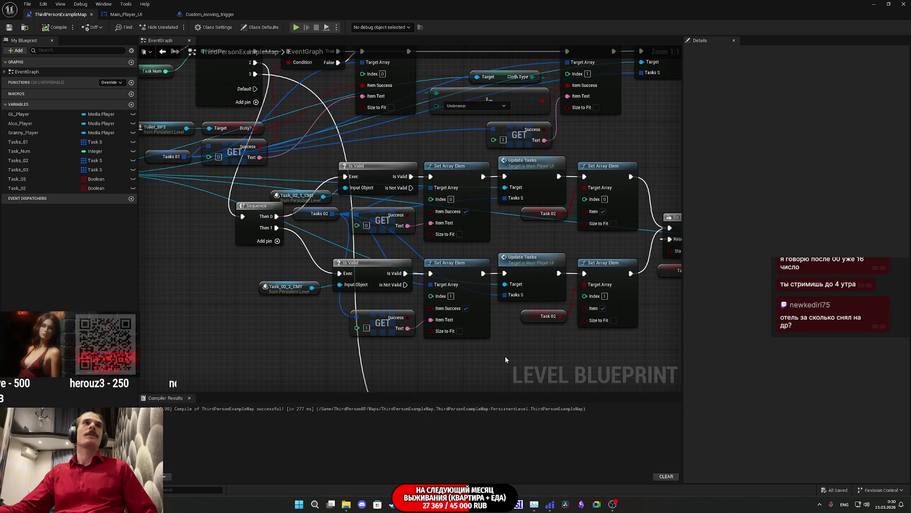
{"action": "left_click", "coordinate": [129, 13]}
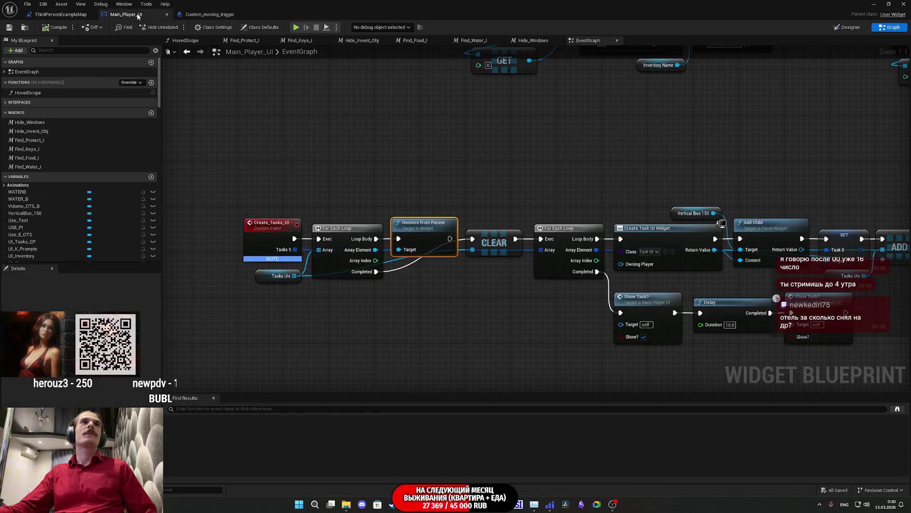
Step: Add a Boolean variable named In_Trig to Custom_moving_trigger and compile the blueprint
{"action": "left_click", "coordinate": [198, 16]}
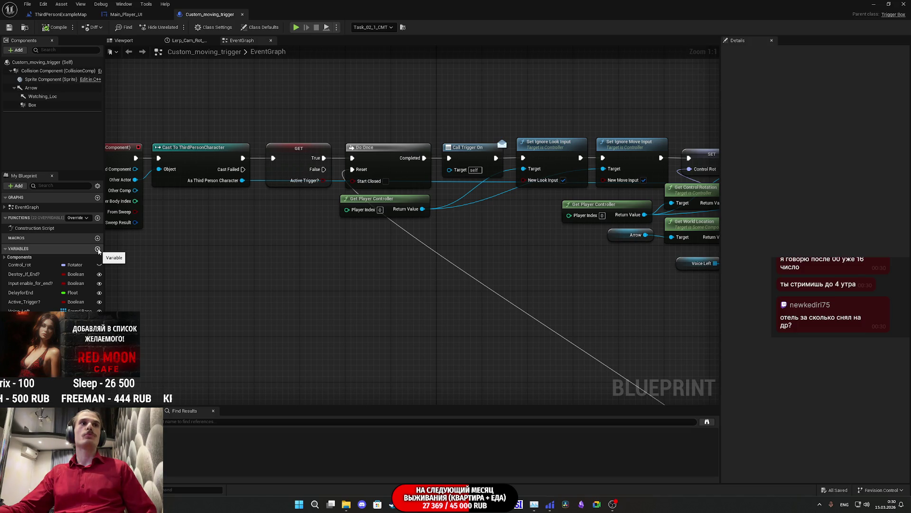
{"action": "left_click", "coordinate": [98, 249]}
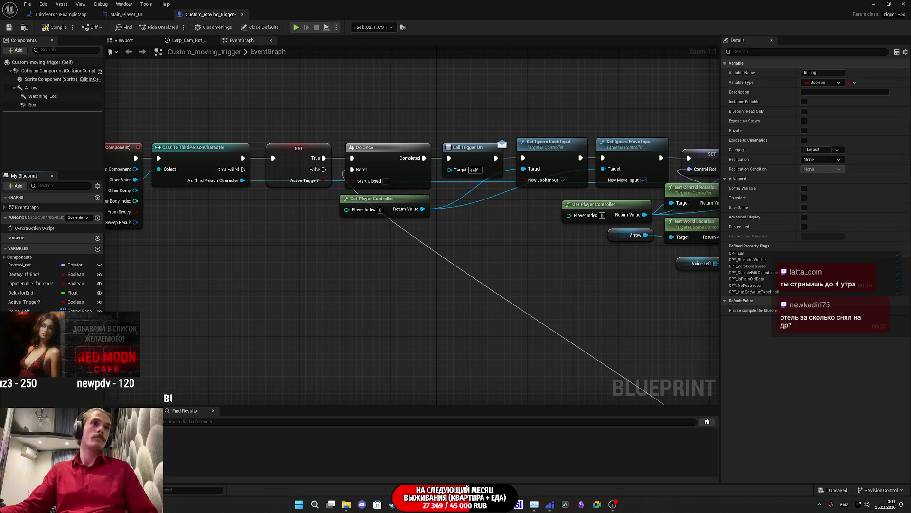
{"action": "left_click", "coordinate": [49, 28]}
Step: Save the trigger blueprint and shift the overlap node chain left to make room
{"action": "key", "text": "ctrl+s"}
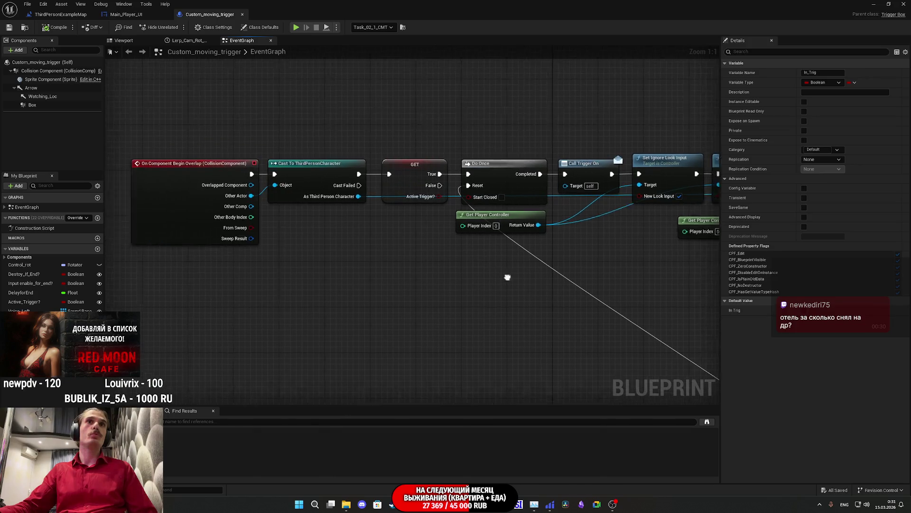
{"action": "left_click_drag", "start_coordinate": [516, 284], "coordinate": [218, 169]}
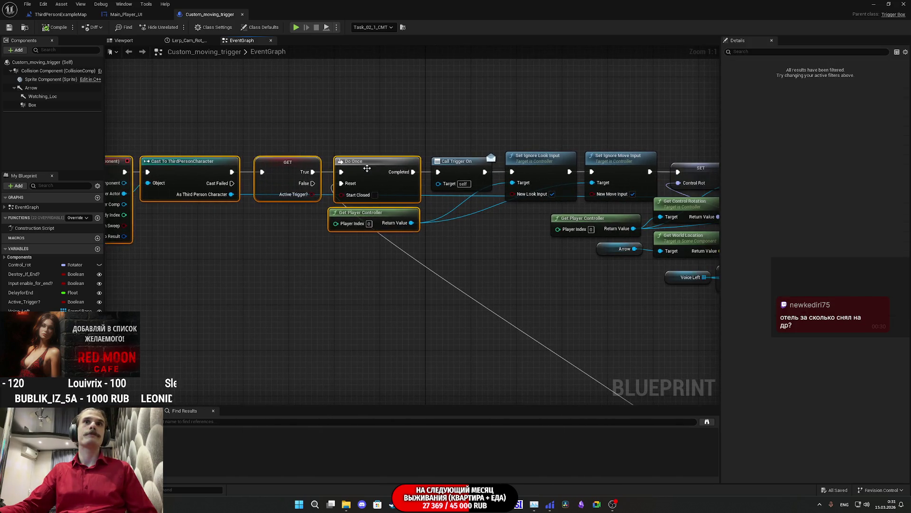
{"action": "left_click_drag", "start_coordinate": [325, 167], "coordinate": [278, 169]}
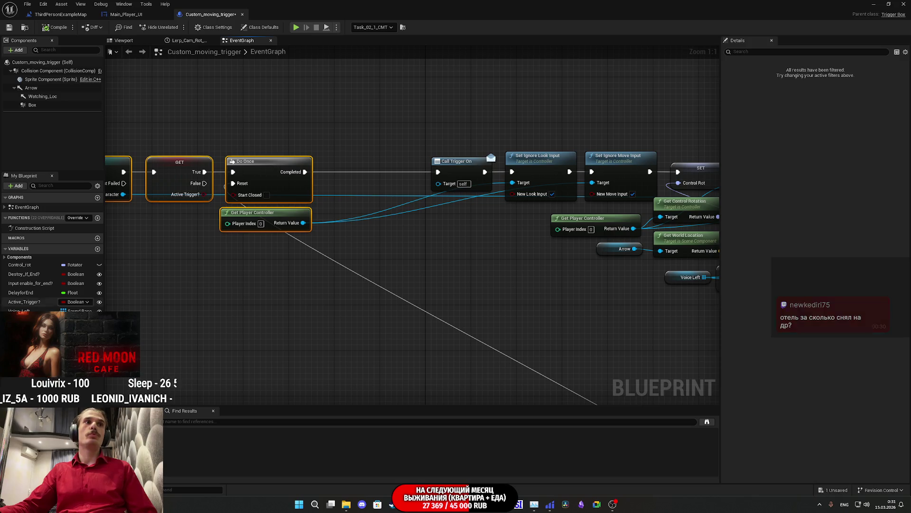
{"action": "mouse_move", "coordinate": [21, 320]}
{"action": "left_mouse_down"}
{"action": "mouse_move", "coordinate": [306, 174]}
{"action": "mouse_move", "coordinate": [389, 167]}
{"action": "left_mouse_up"}
{"action": "left_click_drag", "start_coordinate": [424, 318], "coordinate": [227, 209]}
{"action": "mouse_move", "coordinate": [334, 178]}
{"action": "left_mouse_down"}
{"action": "mouse_move", "coordinate": [279, 169]}
{"action": "mouse_move", "coordinate": [468, 169]}
{"action": "mouse_move", "coordinate": [279, 169]}
{"action": "mouse_move", "coordinate": [319, 169]}
{"action": "left_mouse_up"}
Step: Set In Trig from the Sequence's Then 1 output after the Destroy if End? check
{"action": "mouse_move", "coordinate": [482, 210]}
{"action": "left_mouse_down"}
{"action": "mouse_move", "coordinate": [271, 179]}
{"action": "mouse_move", "coordinate": [141, 146]}
{"action": "mouse_move", "coordinate": [185, 365]}
{"action": "mouse_move", "coordinate": [225, 395]}
{"action": "mouse_move", "coordinate": [518, 394]}
{"action": "mouse_move", "coordinate": [589, 257]}
{"action": "left_mouse_up"}
{"action": "scroll", "coordinate": [448, 138], "scroll_direction": "down", "scroll_amount": 1}
{"action": "mouse_move", "coordinate": [448, 138]}
{"action": "left_mouse_down"}
{"action": "mouse_move", "coordinate": [262, 153]}
{"action": "mouse_move", "coordinate": [574, 142]}
{"action": "mouse_move", "coordinate": [556, 157]}
{"action": "mouse_move", "coordinate": [338, 215]}
{"action": "left_mouse_up"}
{"action": "scroll", "coordinate": [556, 157], "scroll_direction": "down", "scroll_amount": 1}
{"action": "scroll", "coordinate": [434, 228], "scroll_direction": "up", "scroll_amount": 2}
{"action": "left_click_drag", "start_coordinate": [434, 228], "coordinate": [333, 225]}
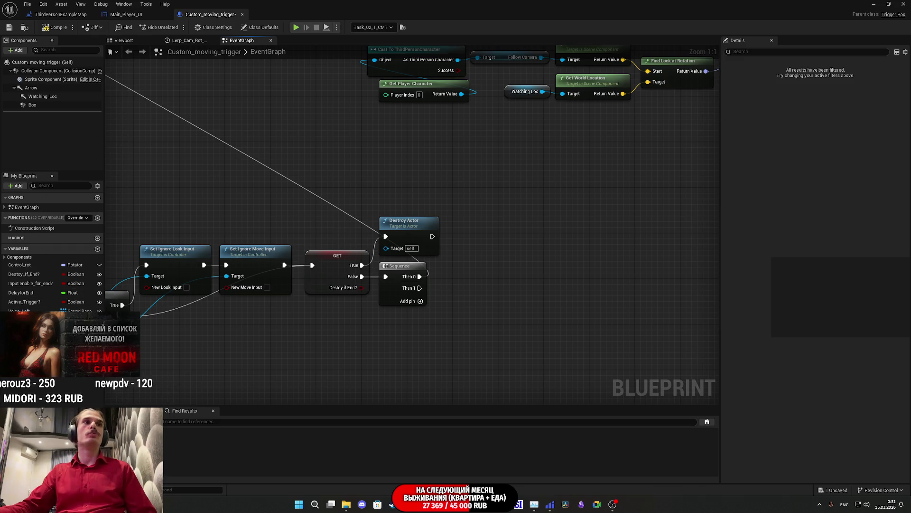
{"action": "left_click_drag", "start_coordinate": [29, 332], "coordinate": [418, 291]}
{"action": "left_click_drag", "start_coordinate": [494, 286], "coordinate": [456, 287]}
{"action": "left_click", "coordinate": [482, 261]}
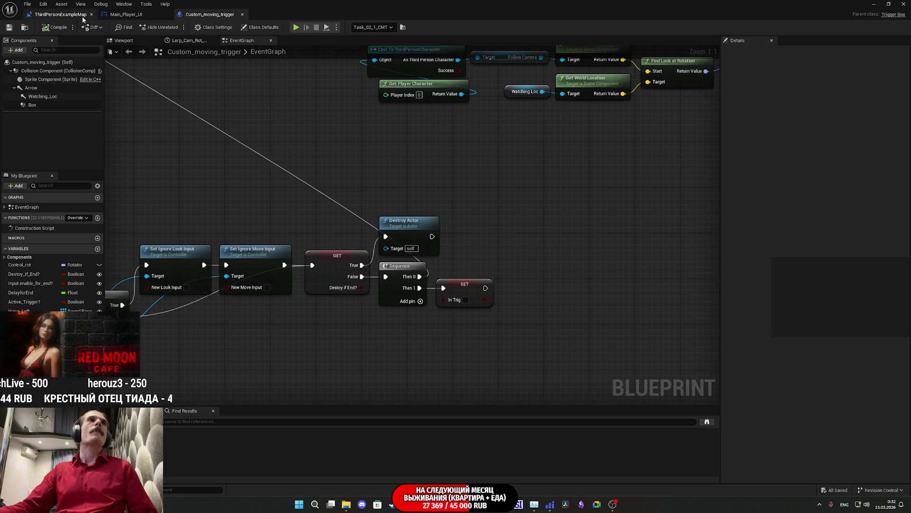
Step: Add an In Trig getter reading from Task_02_1_CMT in the level blueprint
{"action": "left_click", "coordinate": [59, 15]}
{"action": "scroll", "coordinate": [382, 249], "scroll_direction": "down", "scroll_amount": 5}
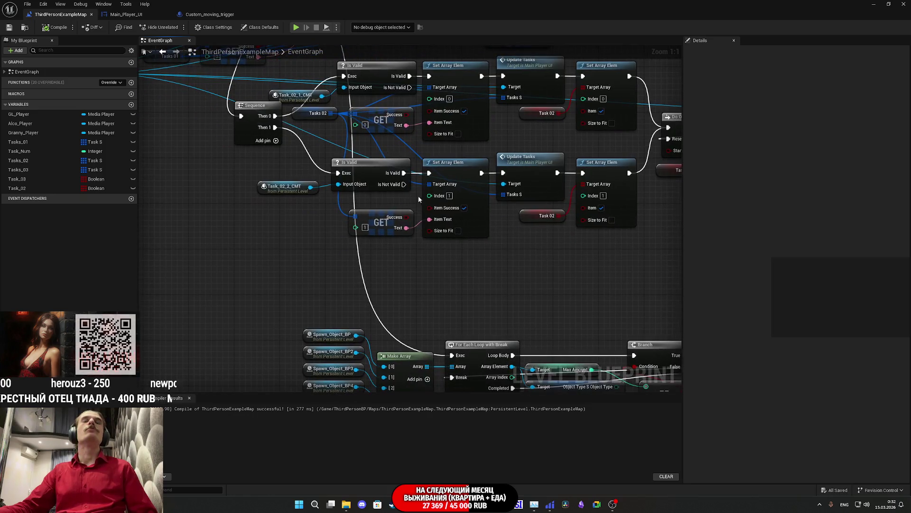
{"action": "mouse_move", "coordinate": [392, 205]}
{"action": "left_mouse_down"}
{"action": "mouse_move", "coordinate": [421, 232]}
{"action": "mouse_move", "coordinate": [386, 269]}
{"action": "mouse_move", "coordinate": [301, 283]}
{"action": "left_mouse_up"}
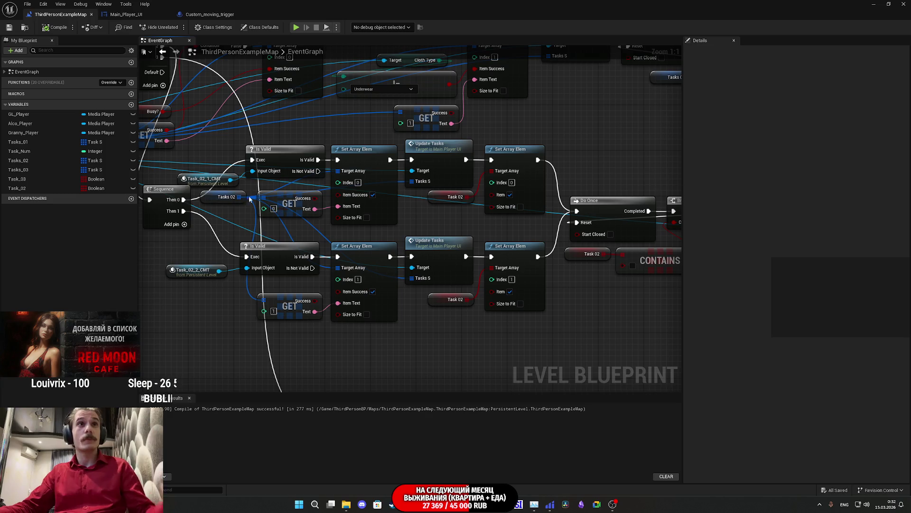
{"action": "left_click_drag", "start_coordinate": [230, 180], "coordinate": [192, 245]}
{"action": "type", "text": "get"}
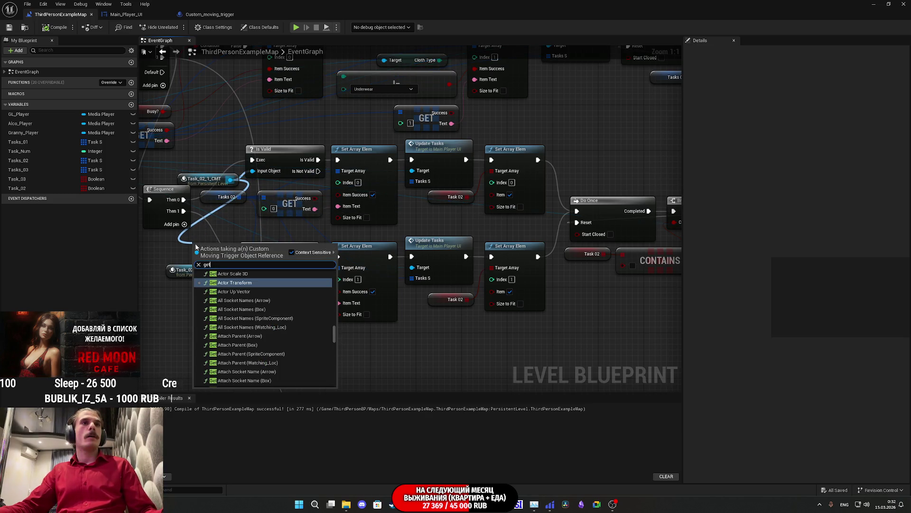
{"action": "type", "text": " tri"}
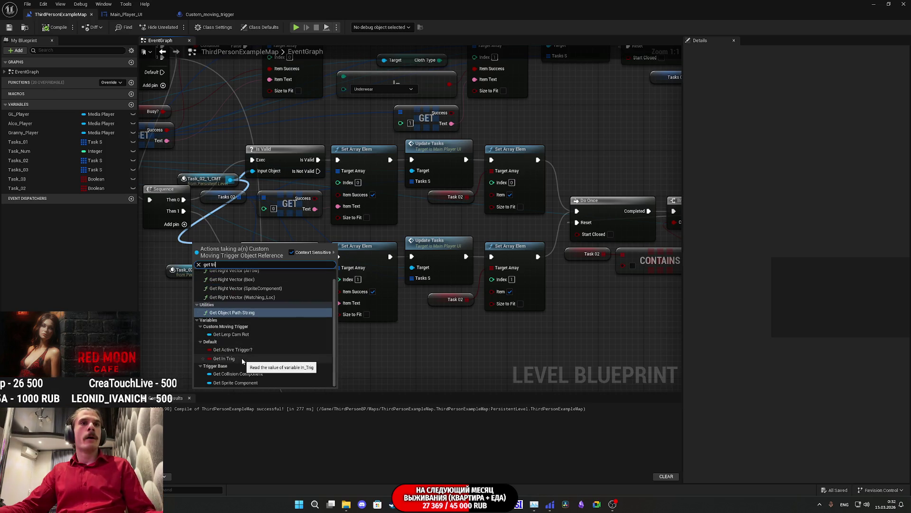
{"action": "left_click", "coordinate": [242, 360]}
{"action": "mouse_move", "coordinate": [295, 286]}
{"action": "left_mouse_down"}
{"action": "mouse_move", "coordinate": [243, 361]}
{"action": "mouse_move", "coordinate": [196, 324]}
{"action": "mouse_move", "coordinate": [174, 331]}
{"action": "left_mouse_up"}
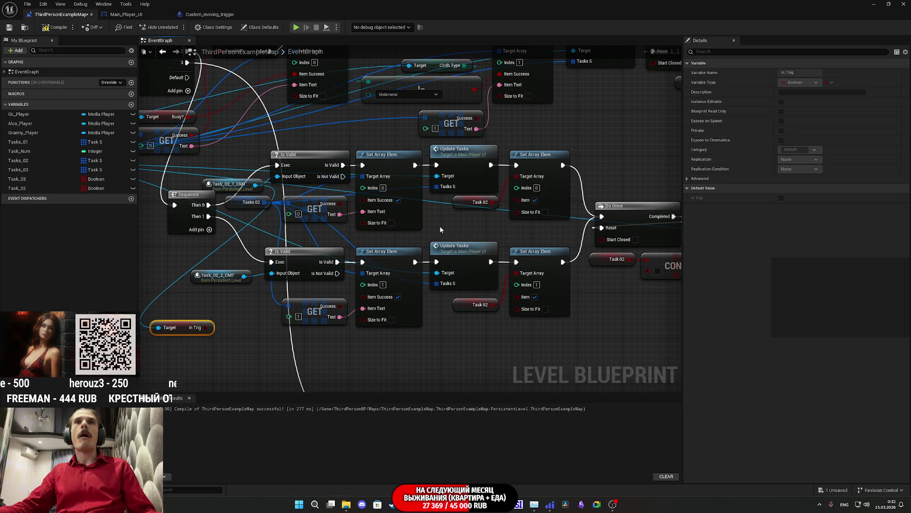
Step: Wire the In Trig value into the Set Array Elem Item Success input
{"action": "mouse_move", "coordinate": [455, 226]}
{"action": "left_mouse_down"}
{"action": "mouse_move", "coordinate": [424, 235]}
{"action": "mouse_move", "coordinate": [262, 238]}
{"action": "mouse_move", "coordinate": [343, 233]}
{"action": "left_mouse_up"}
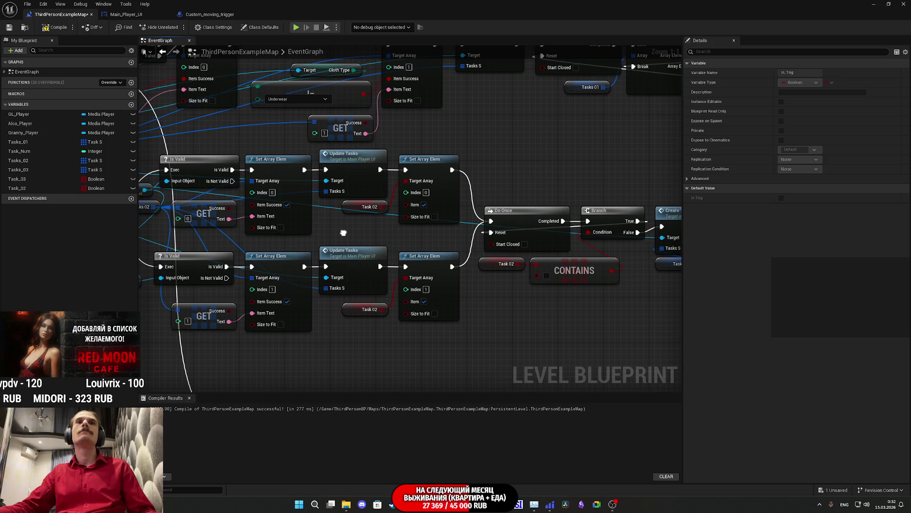
{"action": "left_click_drag", "start_coordinate": [343, 233], "coordinate": [528, 225]}
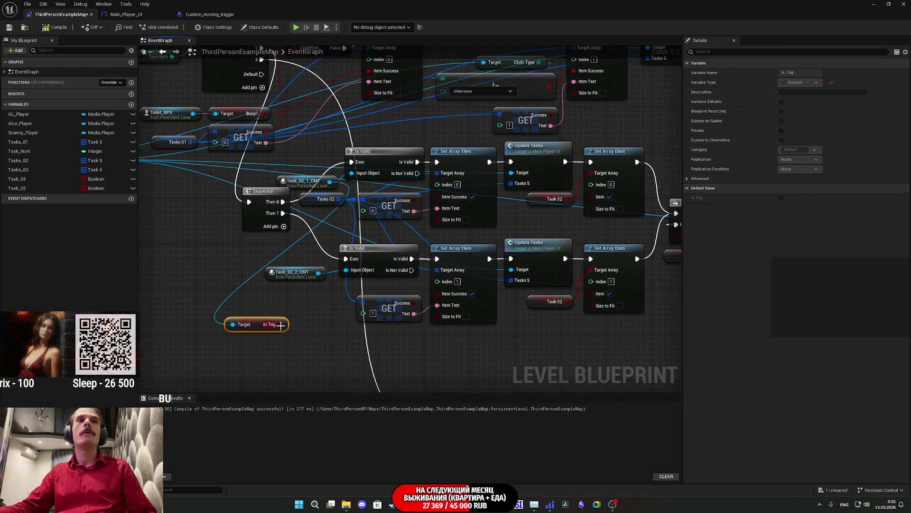
{"action": "mouse_move", "coordinate": [283, 324]}
{"action": "left_mouse_down"}
{"action": "mouse_move", "coordinate": [311, 315]}
{"action": "mouse_move", "coordinate": [448, 202]}
{"action": "left_mouse_up"}
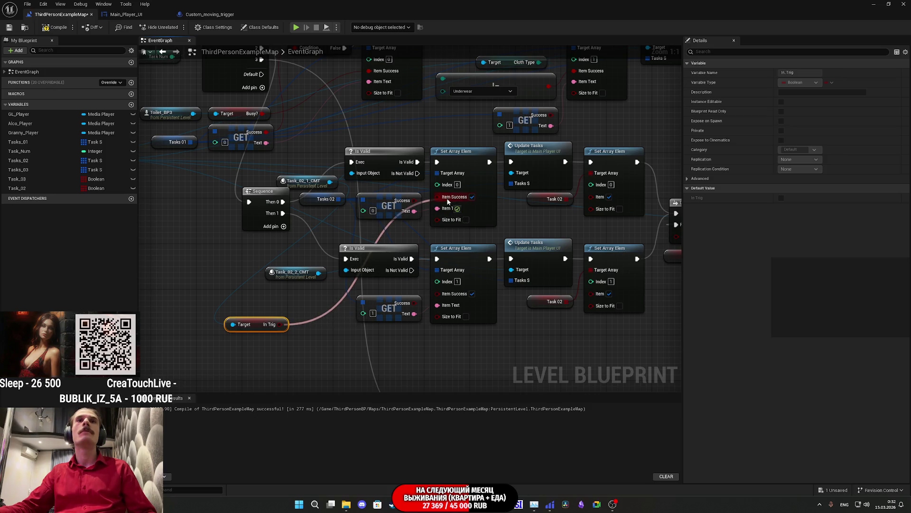
{"action": "left_click_drag", "start_coordinate": [447, 202], "coordinate": [448, 202]}
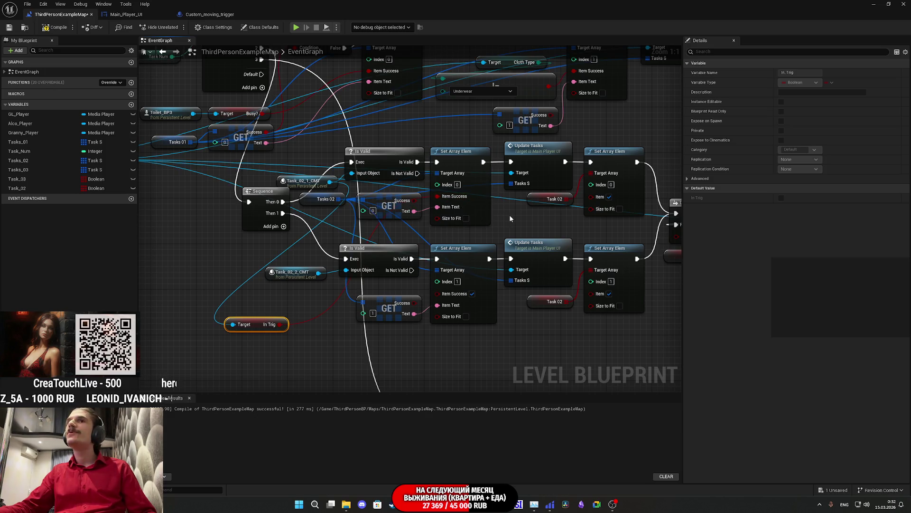
{"action": "mouse_move", "coordinate": [256, 325]}
{"action": "left_mouse_down"}
{"action": "mouse_move", "coordinate": [392, 195]}
{"action": "mouse_move", "coordinate": [392, 232]}
{"action": "left_mouse_up"}
Step: Duplicate the In Trig getter for Task_02_2_CMT and save the map
{"action": "left_click", "coordinate": [392, 198]}
{"action": "key", "text": "ctrl+c"}
{"action": "key", "text": "ctrl+v"}
{"action": "mouse_move", "coordinate": [318, 272]}
{"action": "left_mouse_down"}
{"action": "mouse_move", "coordinate": [304, 333]}
{"action": "mouse_move", "coordinate": [325, 335]}
{"action": "mouse_move", "coordinate": [457, 294]}
{"action": "left_mouse_up"}
{"action": "left_click_drag", "start_coordinate": [341, 328], "coordinate": [406, 282]}
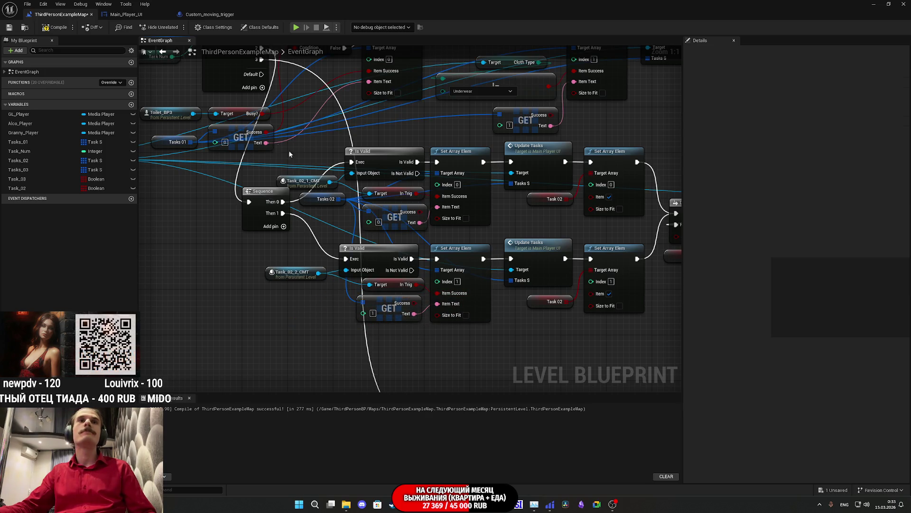
{"action": "left_click", "coordinate": [11, 31]}
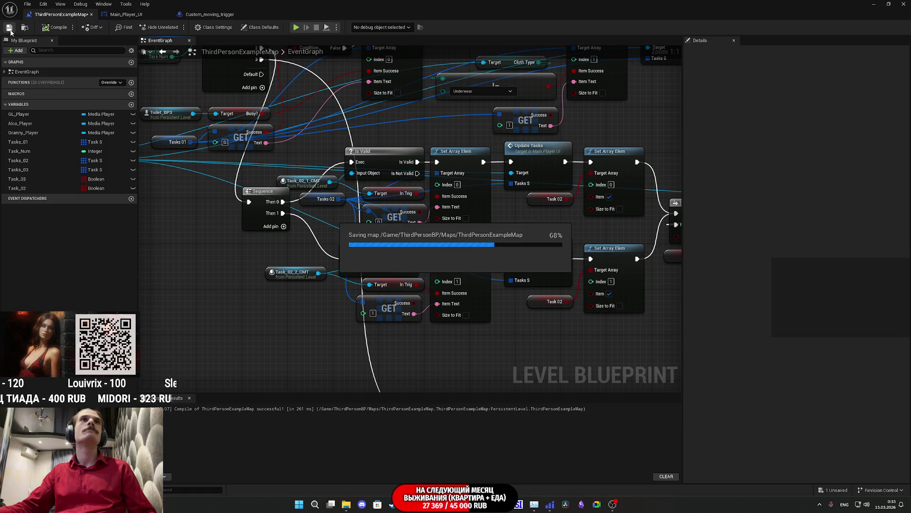
Step: Start a play-test and put the red shirt away in the closet, ticking Change Cloth
{"action": "left_click", "coordinate": [871, 4]}
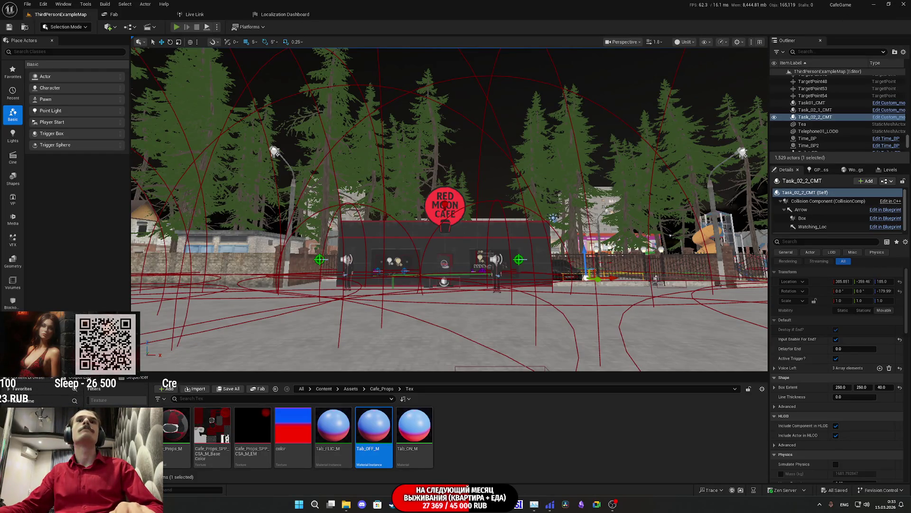
{"action": "key", "text": "alt+p"}
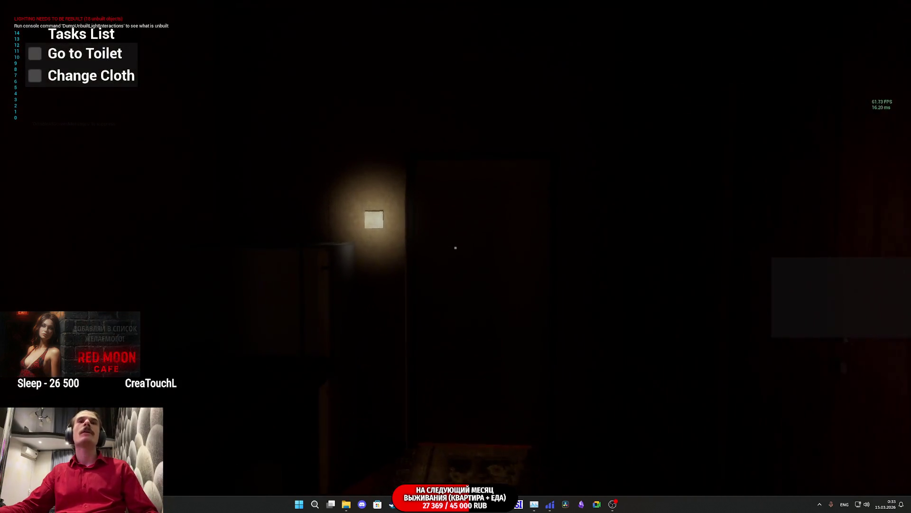
{"action": "key", "text": "w"}
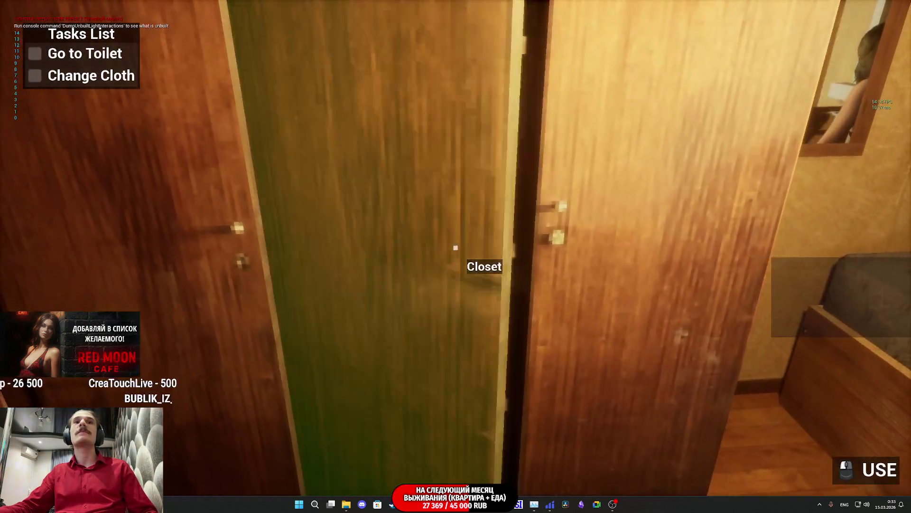
{"action": "left_click", "coordinate": [456, 247]}
{"action": "left_click", "coordinate": [456, 247]}
Step: Walk into the toilet room, close its door, then stop the play session
{"action": "key", "text": "w"}
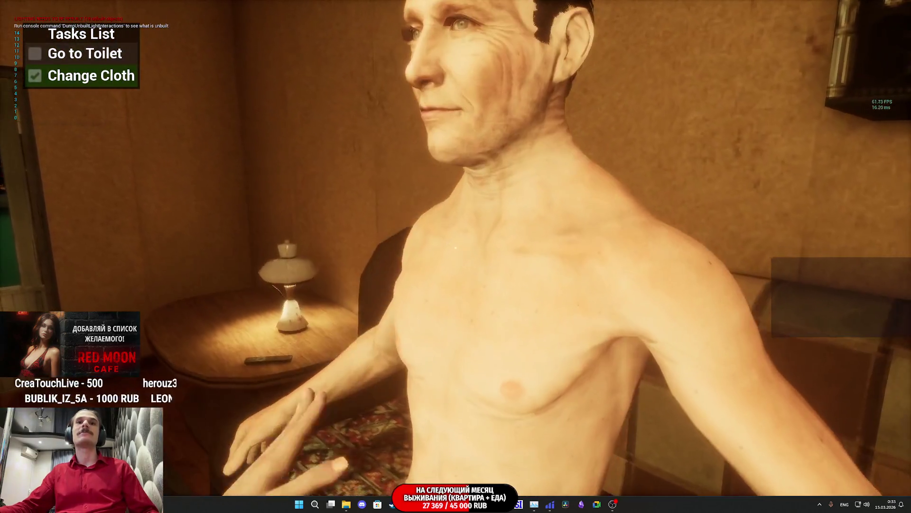
{"action": "key", "text": "s"}
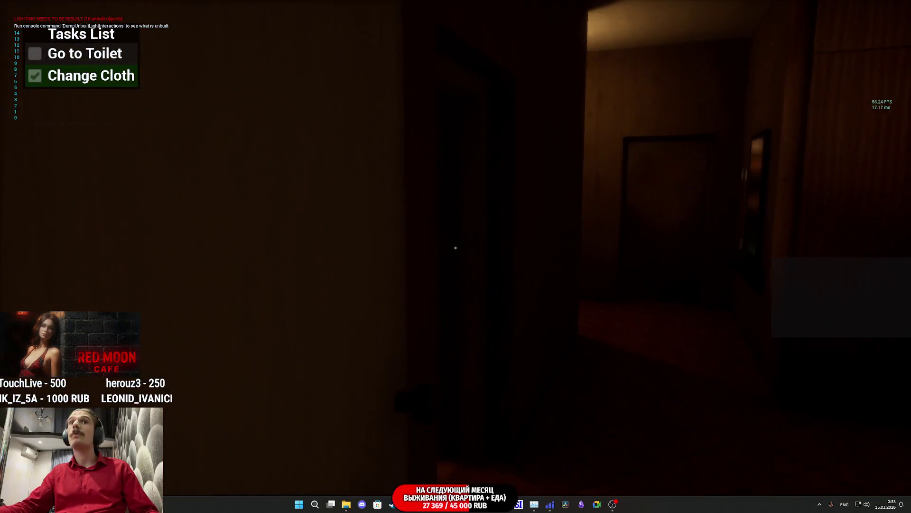
{"action": "key", "text": "w"}
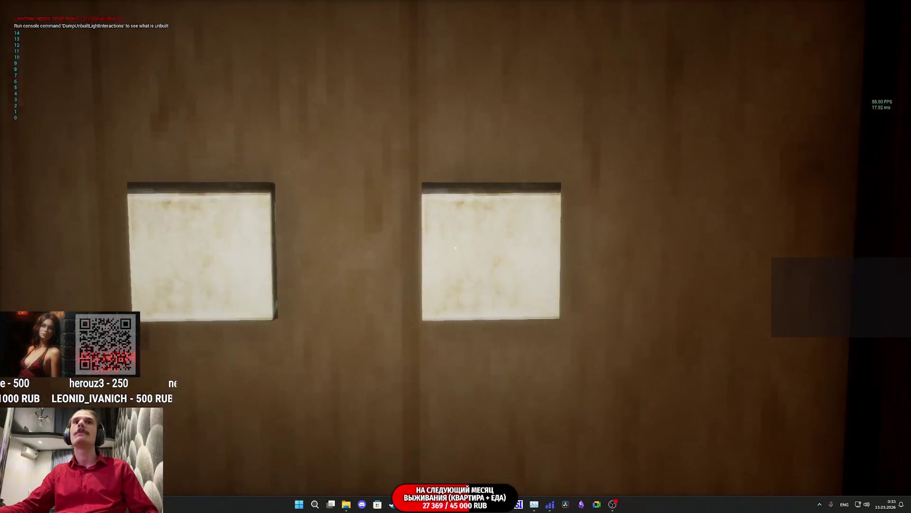
{"action": "key", "text": "w"}
{"action": "key", "text": "e"}
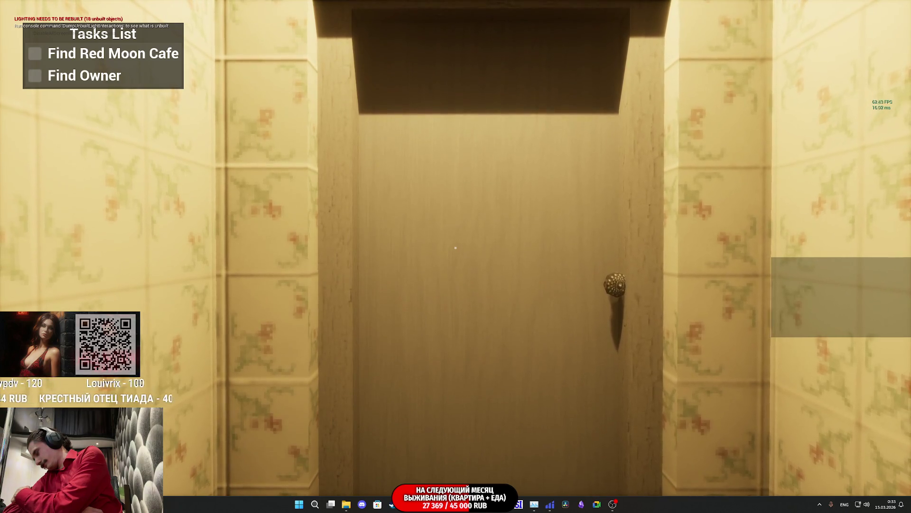
{"action": "key", "text": "s"}
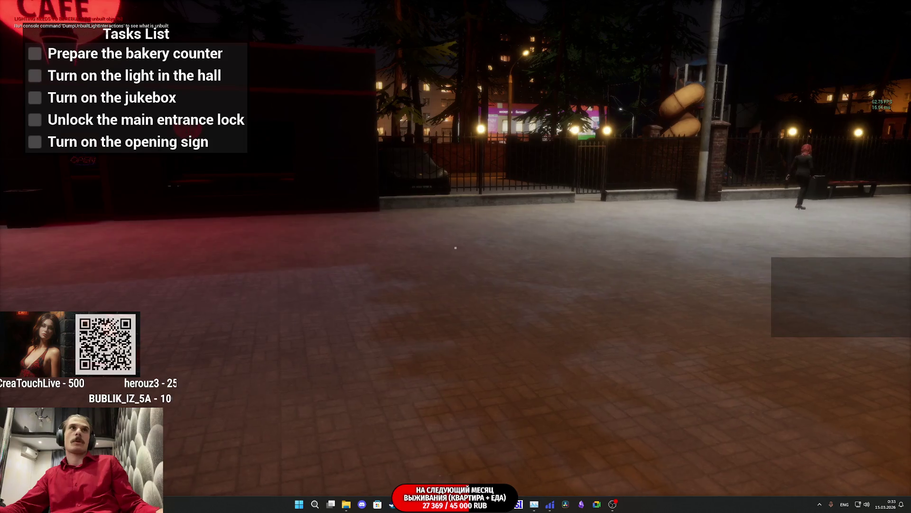
{"action": "key", "text": "Escape"}
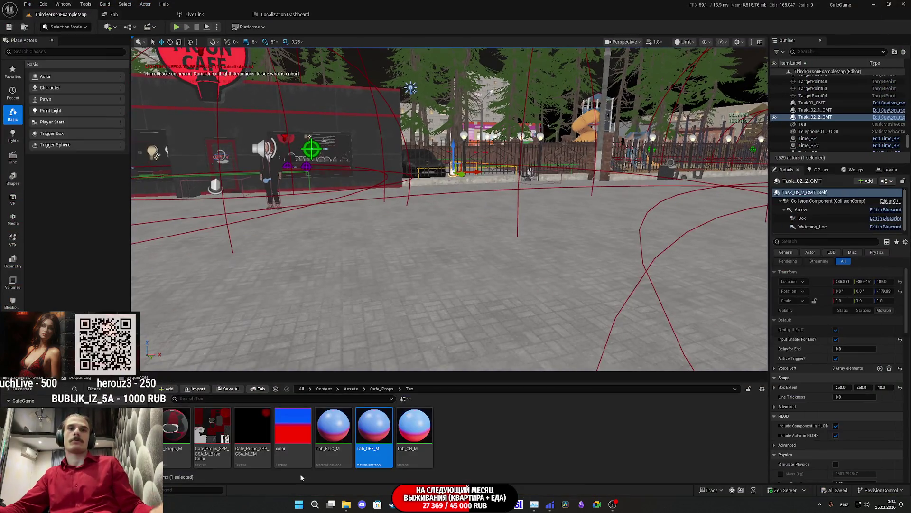
Step: Wire Do Once's Reset to the Branch True output in the level blueprint
{"action": "mouse_move", "coordinate": [441, 504]}
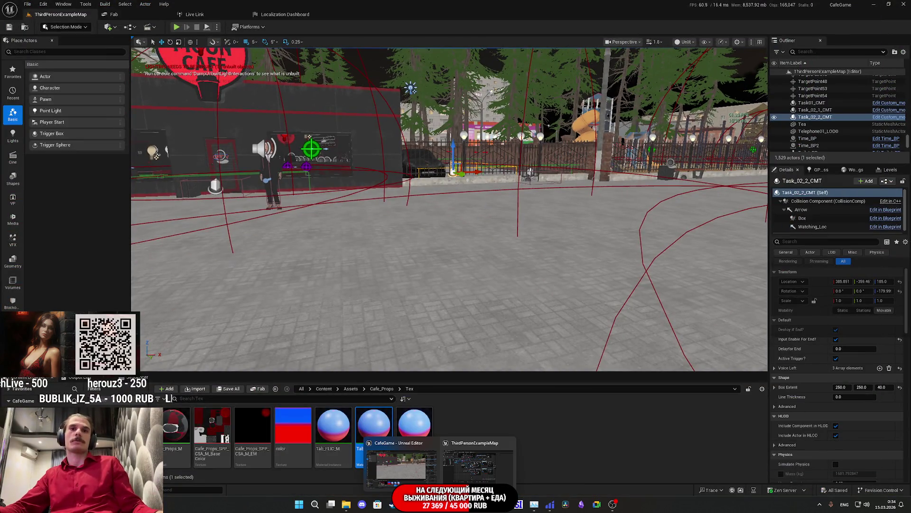
{"action": "left_click", "coordinate": [459, 474]}
{"action": "left_click_drag", "start_coordinate": [428, 359], "coordinate": [460, 383]}
{"action": "mouse_move", "coordinate": [519, 362]}
{"action": "left_mouse_down"}
{"action": "mouse_move", "coordinate": [529, 351]}
{"action": "mouse_move", "coordinate": [121, 354]}
{"action": "left_mouse_up"}
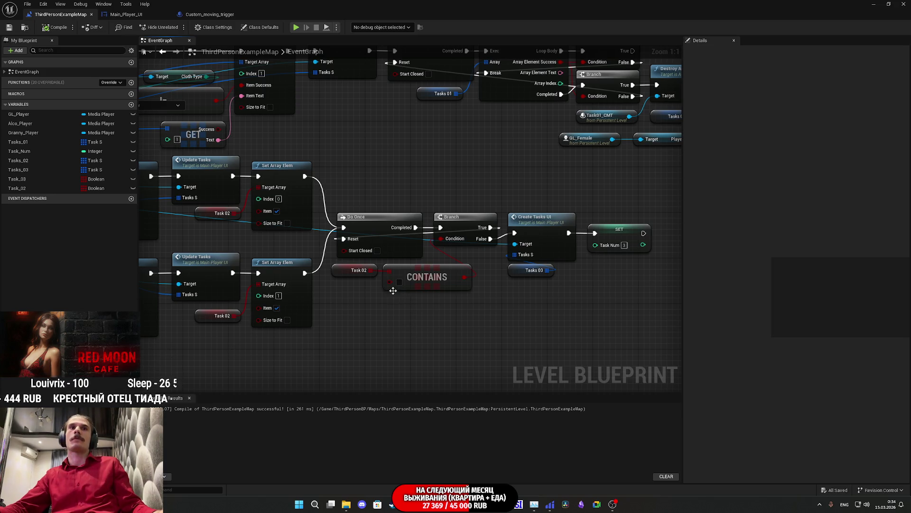
{"action": "left_click", "coordinate": [19, 188]}
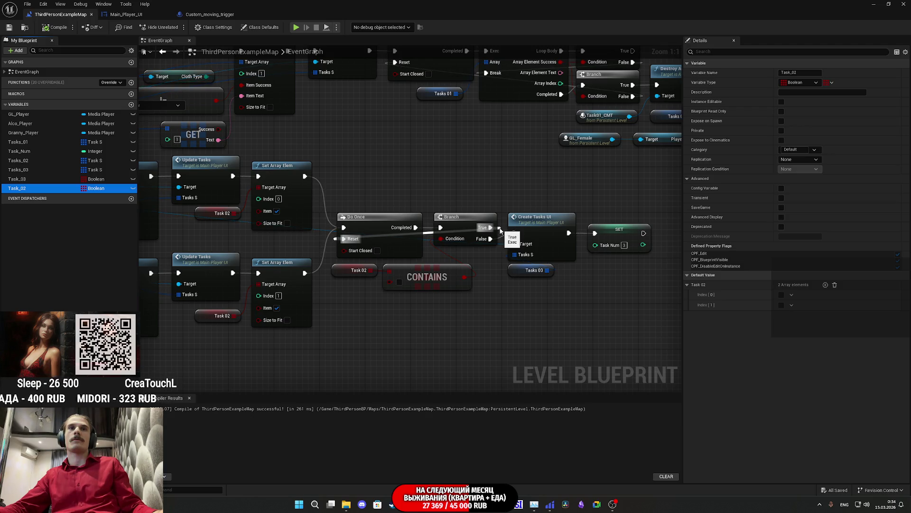
{"action": "left_click_drag", "start_coordinate": [500, 230], "coordinate": [493, 228]}
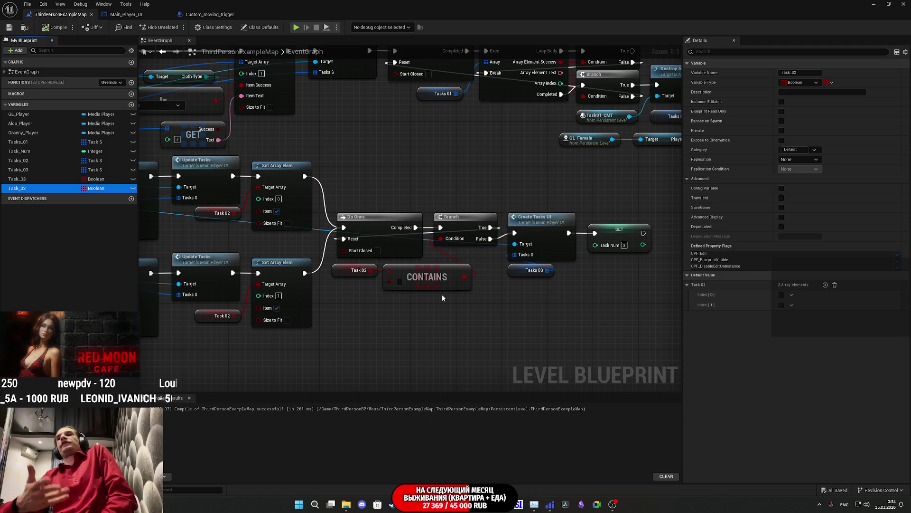
Step: Move the lower In Trig wire from Item Success to the Set Array Elem Item input
{"action": "left_click", "coordinate": [211, 14]}
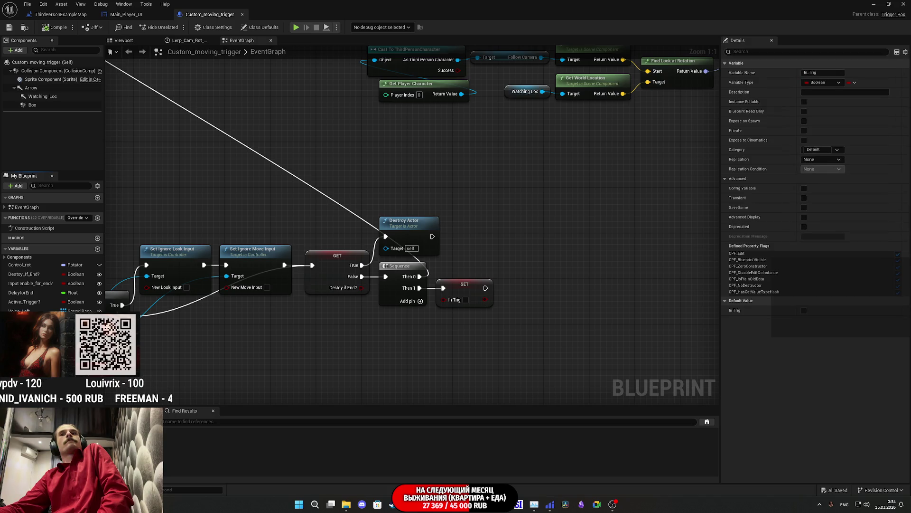
{"action": "left_click", "coordinate": [128, 15]}
{"action": "left_click", "coordinate": [62, 15]}
{"action": "left_click_drag", "start_coordinate": [392, 165], "coordinate": [665, 199]}
{"action": "mouse_move", "coordinate": [525, 241]}
{"action": "left_mouse_down"}
{"action": "mouse_move", "coordinate": [427, 215]}
{"action": "mouse_move", "coordinate": [222, 226]}
{"action": "mouse_move", "coordinate": [477, 223]}
{"action": "mouse_move", "coordinate": [429, 230]}
{"action": "mouse_move", "coordinate": [408, 215]}
{"action": "left_mouse_up"}
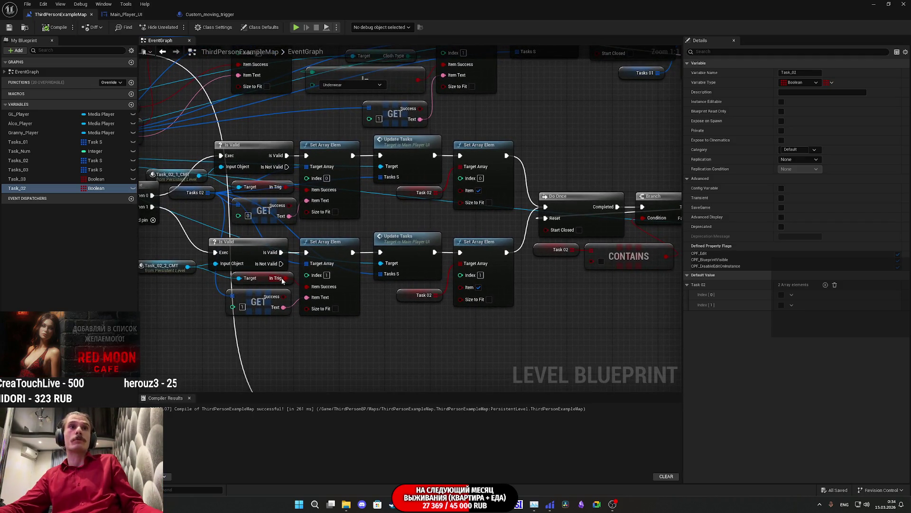
{"action": "left_click_drag", "start_coordinate": [286, 278], "coordinate": [339, 286]}
{"action": "left_click_drag", "start_coordinate": [447, 293], "coordinate": [469, 289]}
Step: Connect In Trig to the upper Set Array Elem Item input and save the map
{"action": "left_click_drag", "start_coordinate": [404, 231], "coordinate": [483, 233]}
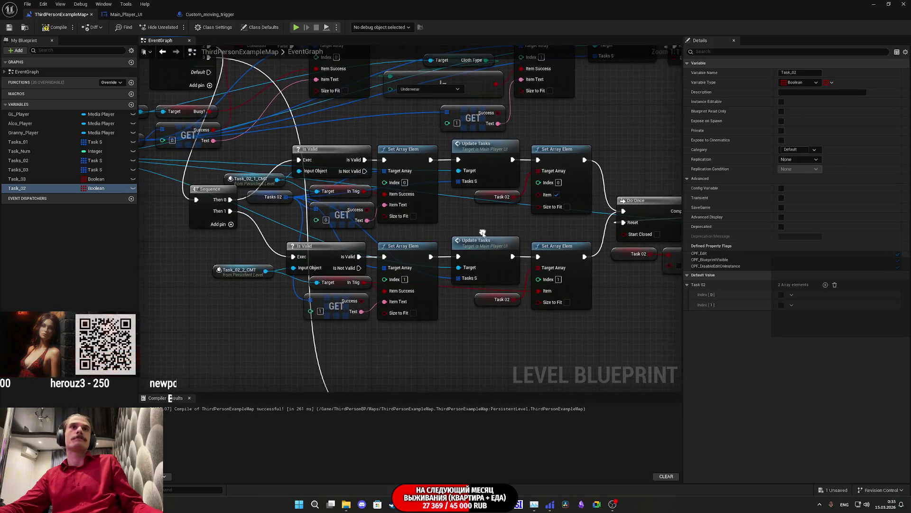
{"action": "left_click_drag", "start_coordinate": [366, 195], "coordinate": [458, 200]}
{"action": "left_click_drag", "start_coordinate": [546, 197], "coordinate": [547, 196]}
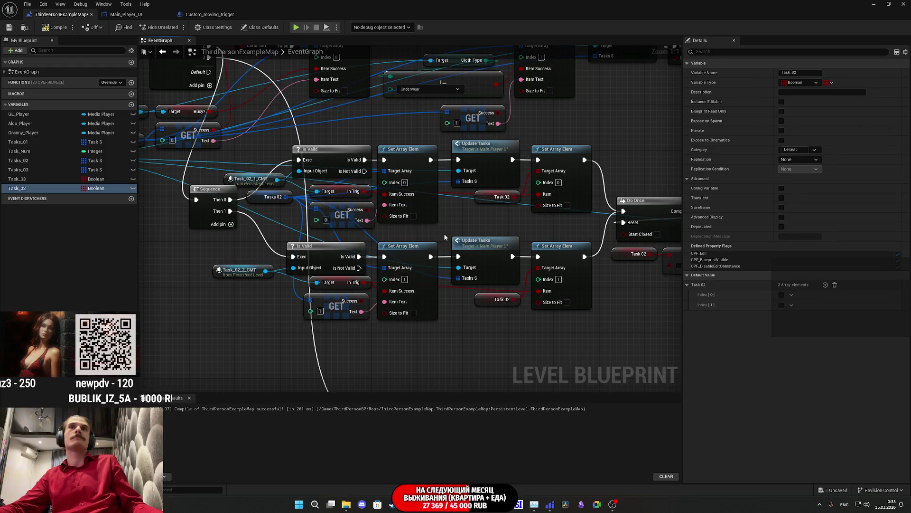
{"action": "left_click", "coordinate": [9, 28]}
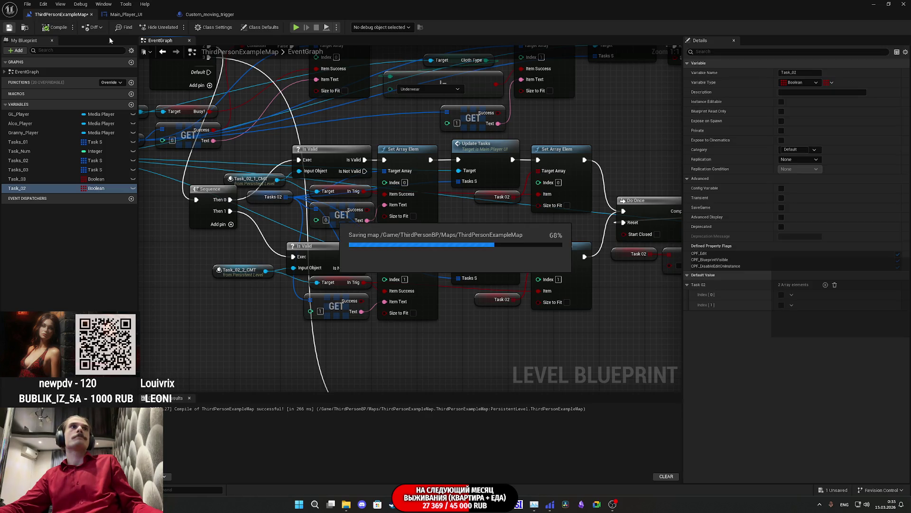
Step: Start a play-test, turn on the toilet light and put the red shirt in the closet
{"action": "key", "text": "alt+Tab"}
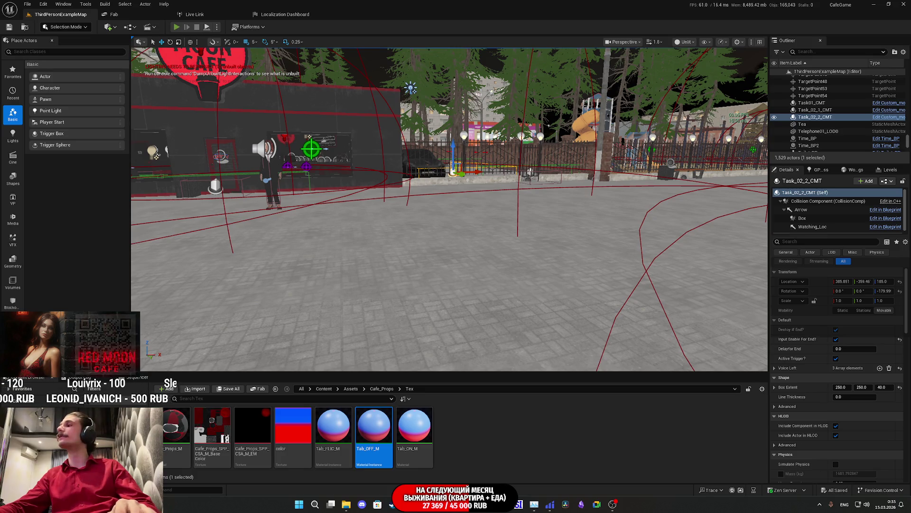
{"action": "key", "text": "alt+p"}
{"action": "key", "text": "F11"}
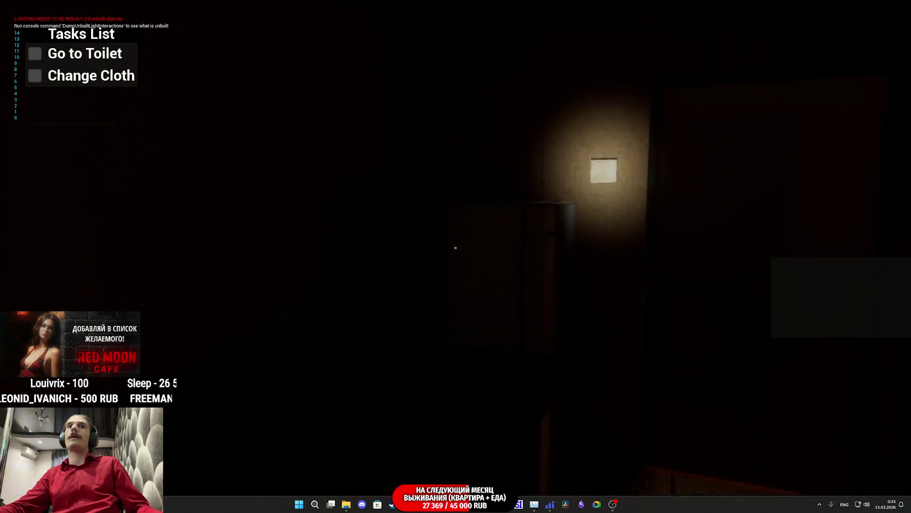
{"action": "key", "text": "w"}
{"action": "left_click", "coordinate": [456, 247]}
{"action": "left_click", "coordinate": [455, 247]}
{"action": "left_click", "coordinate": [455, 247]}
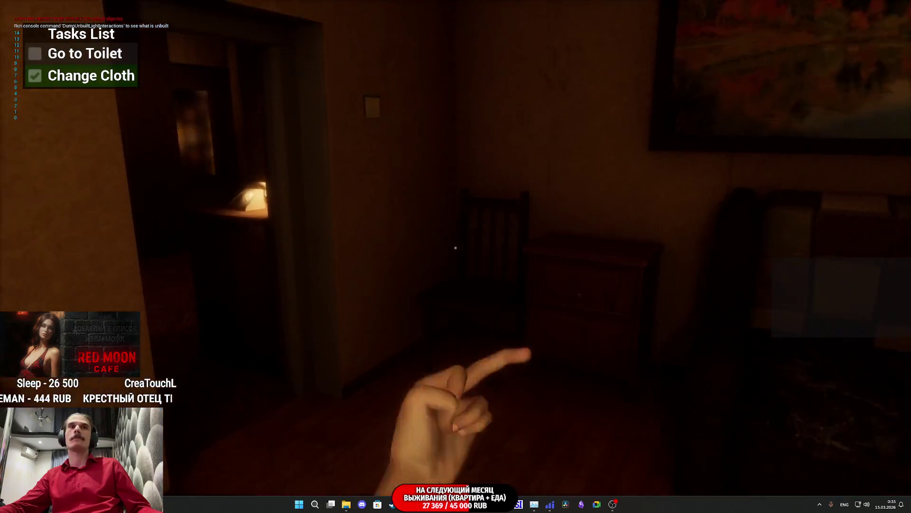
Step: Walk through the toilet room and alley, past the red door into the brick room
{"action": "key", "text": "w"}
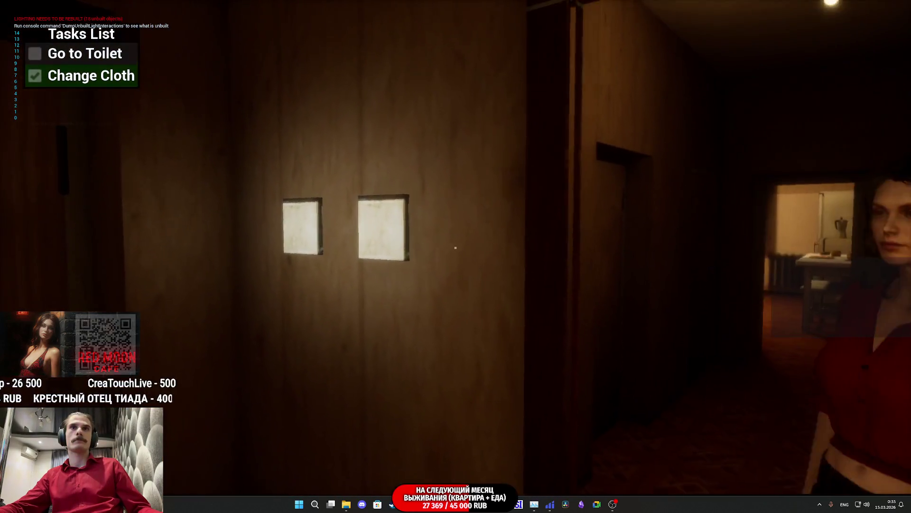
{"action": "key", "text": "w"}
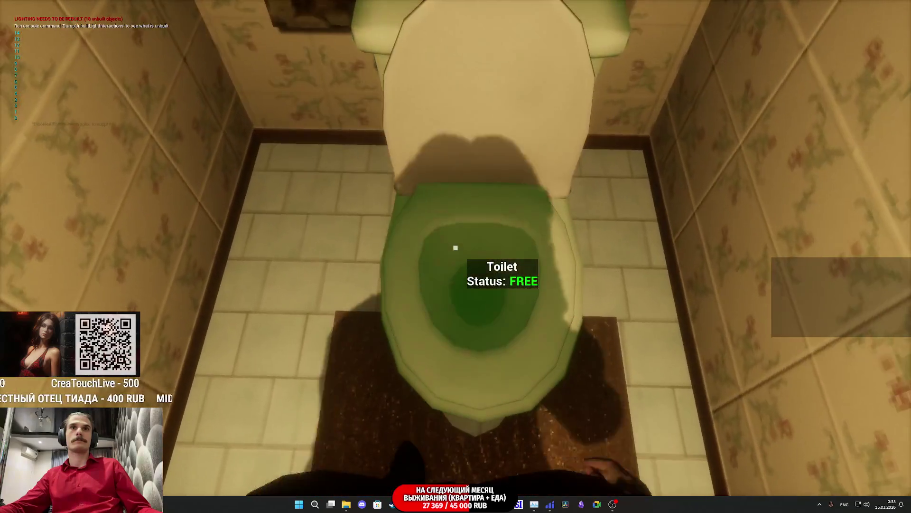
{"action": "key", "text": "e"}
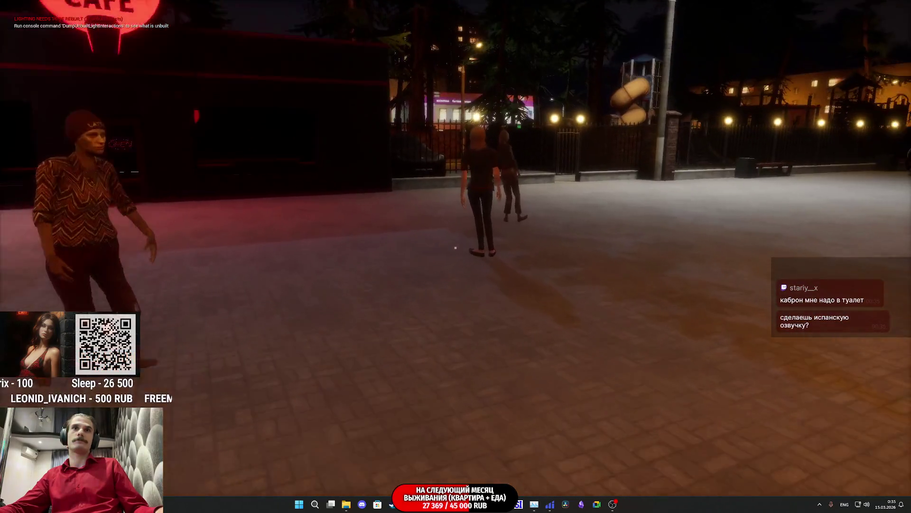
{"action": "key", "text": "w"}
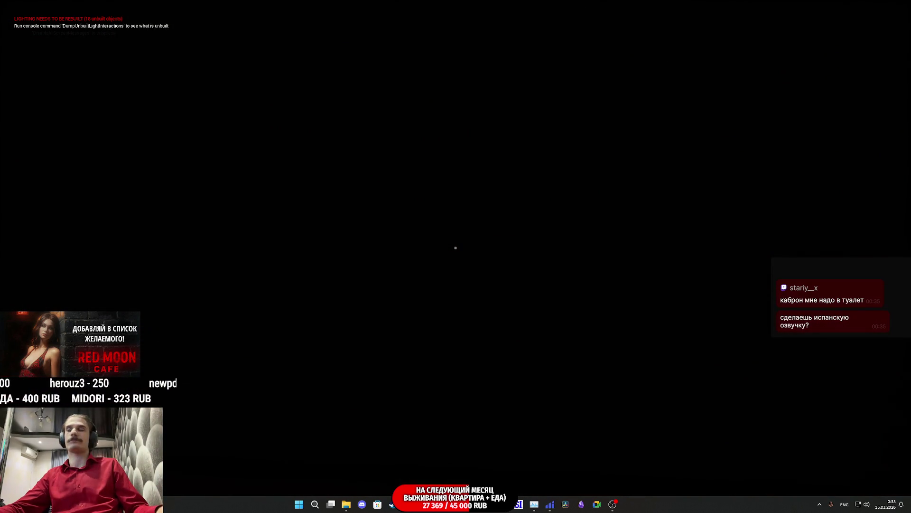
{"action": "key", "text": "w"}
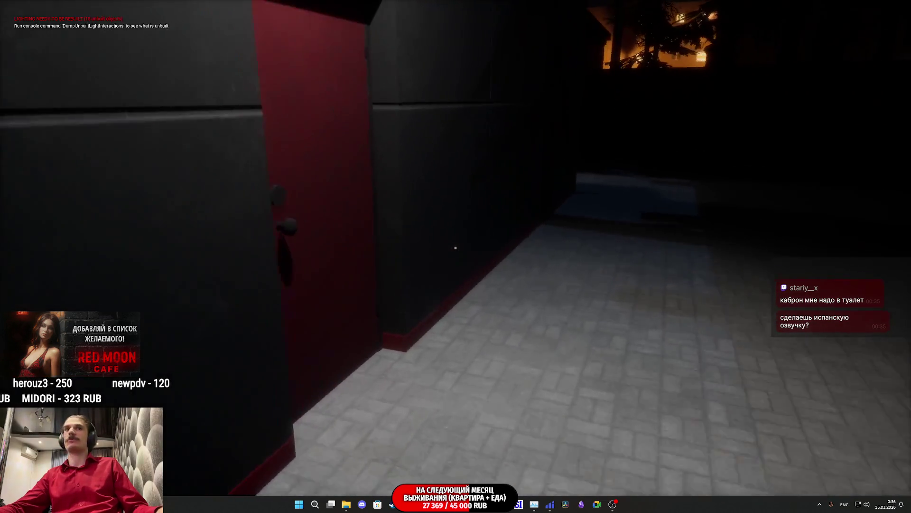
{"action": "key", "text": "w"}
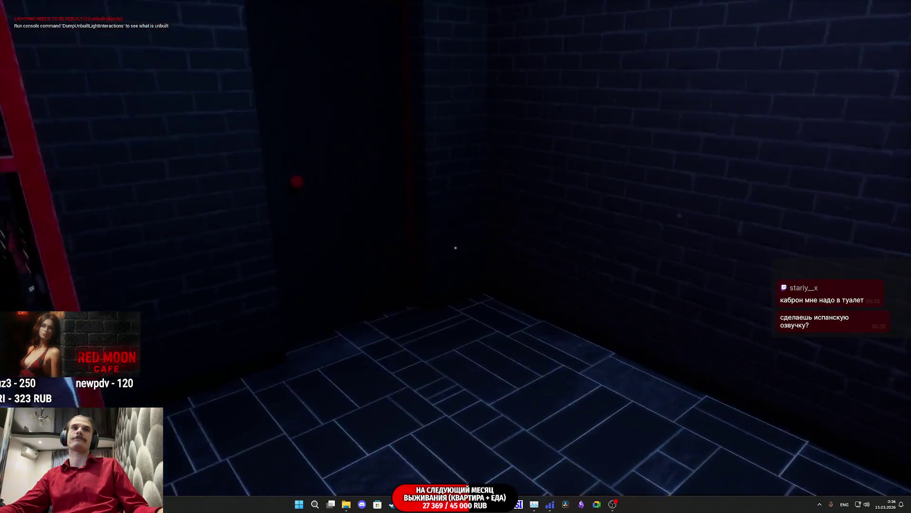
Step: Visit the main and cashbox light switches and set the bread box and marble slab down
{"action": "key", "text": "w"}
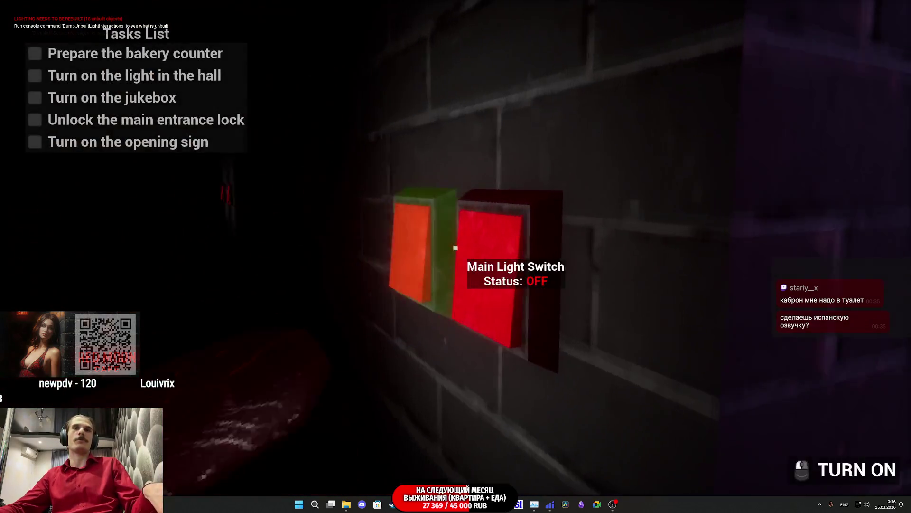
{"action": "key", "text": "d"}
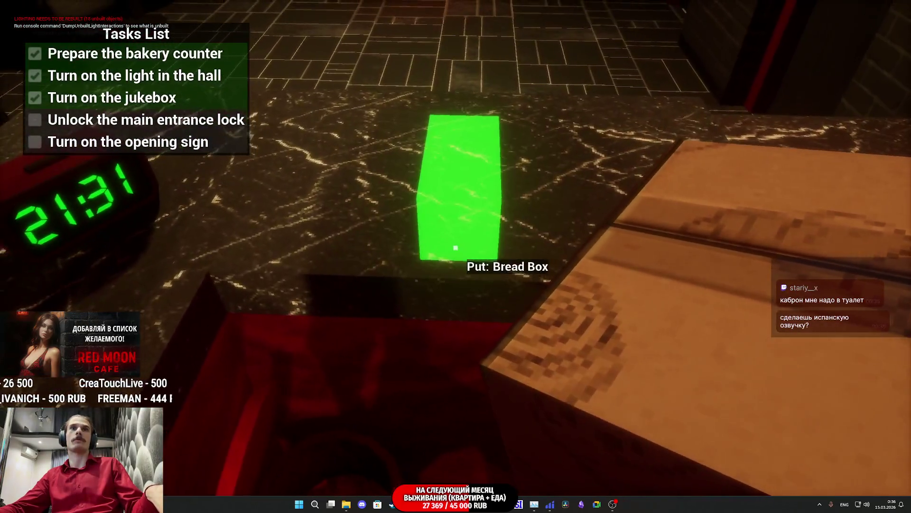
{"action": "left_click", "coordinate": [455, 248]}
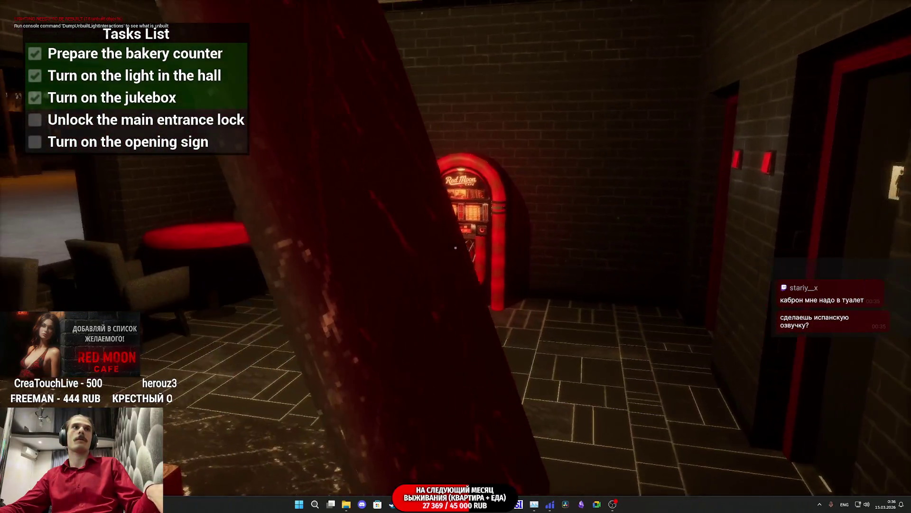
{"action": "left_click", "coordinate": [455, 248]}
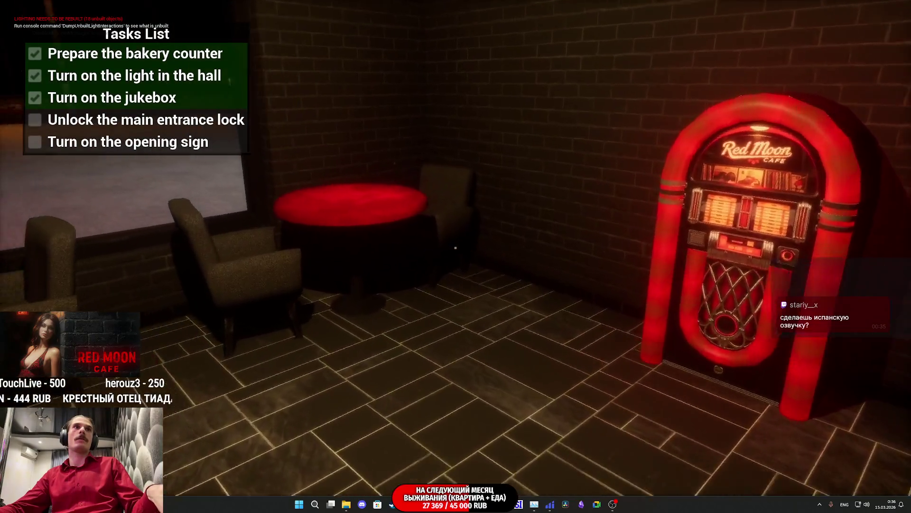
Step: Unlock the shop's front door, step out onto the plaza, then end the play-test
{"action": "key", "text": "w"}
{"action": "key", "text": "w"}
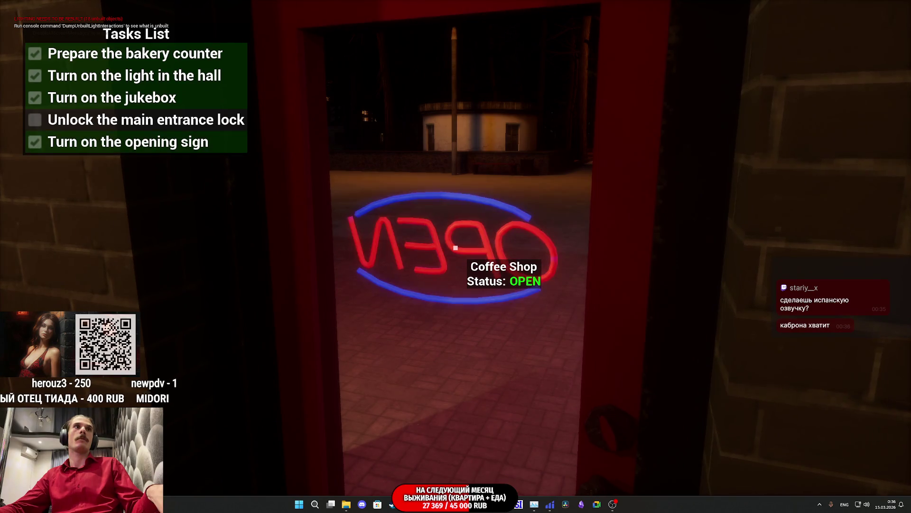
{"action": "mouse_move", "coordinate": [456, 248]}
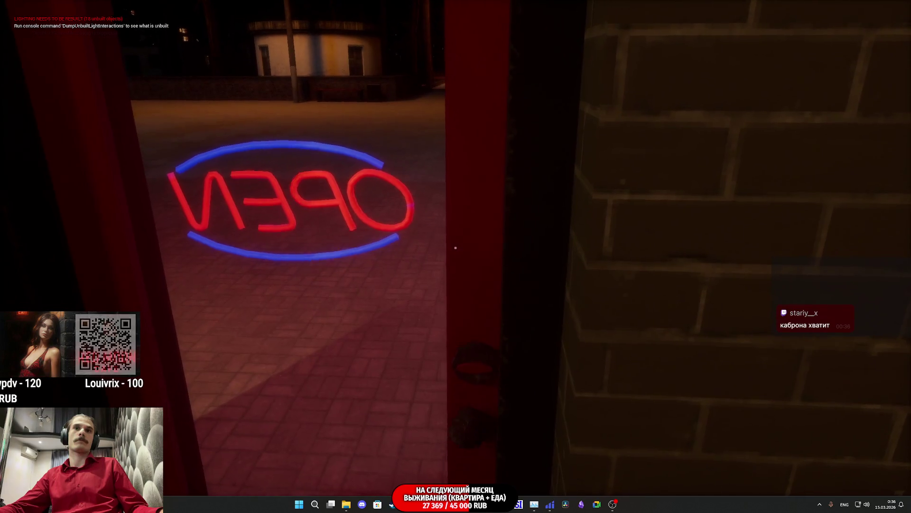
{"action": "left_click", "coordinate": [456, 248]}
{"action": "key", "text": "w"}
{"action": "mouse_move", "coordinate": [455, 248]}
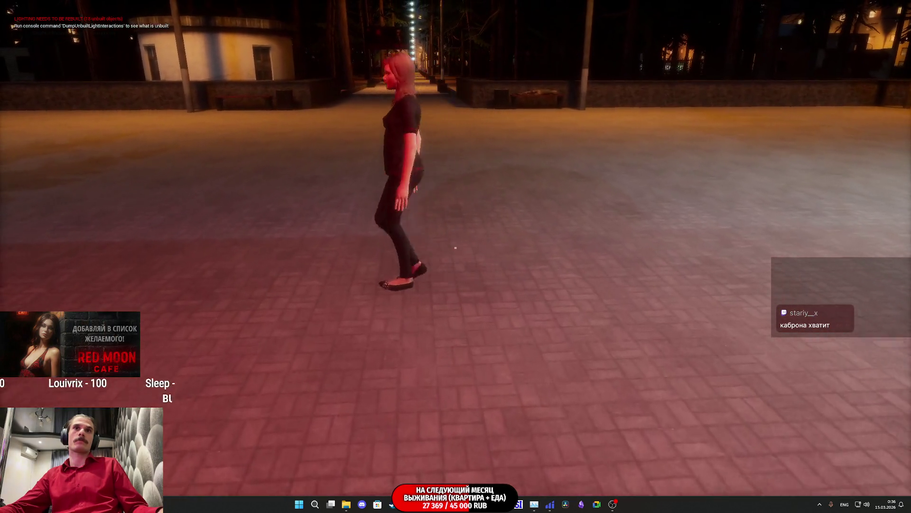
{"action": "key", "text": "w"}
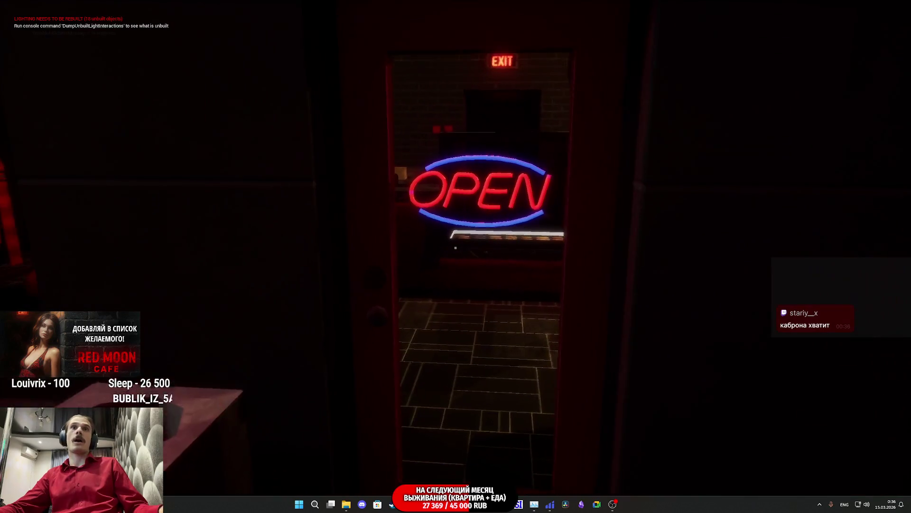
{"action": "key", "text": "Escape"}
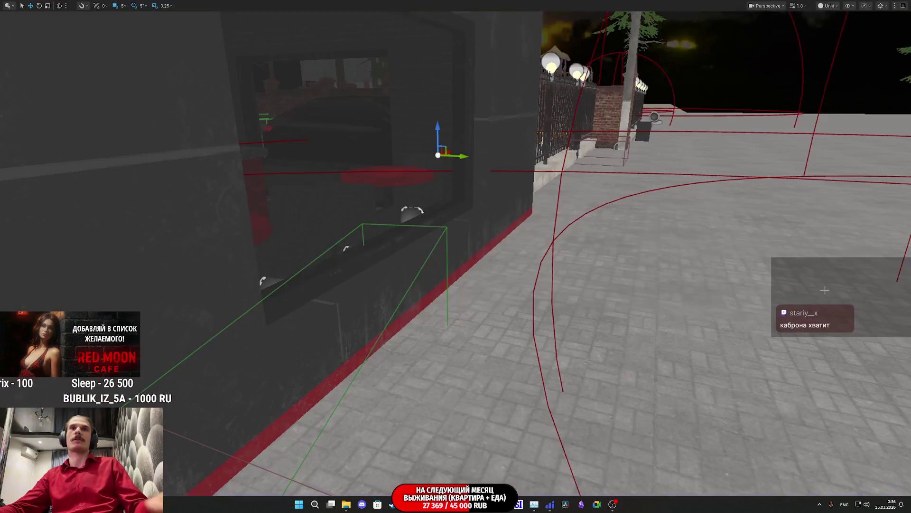
Step: Add a Custom_moving_trigger32 reference node to the Level Blueprint graph
{"action": "key", "text": "f"}
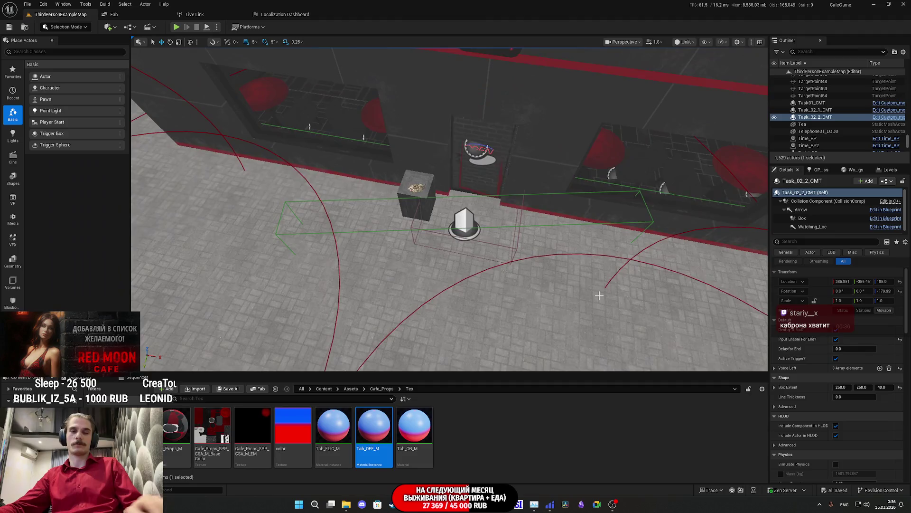
{"action": "key", "text": "F11"}
{"action": "key", "text": "F11"}
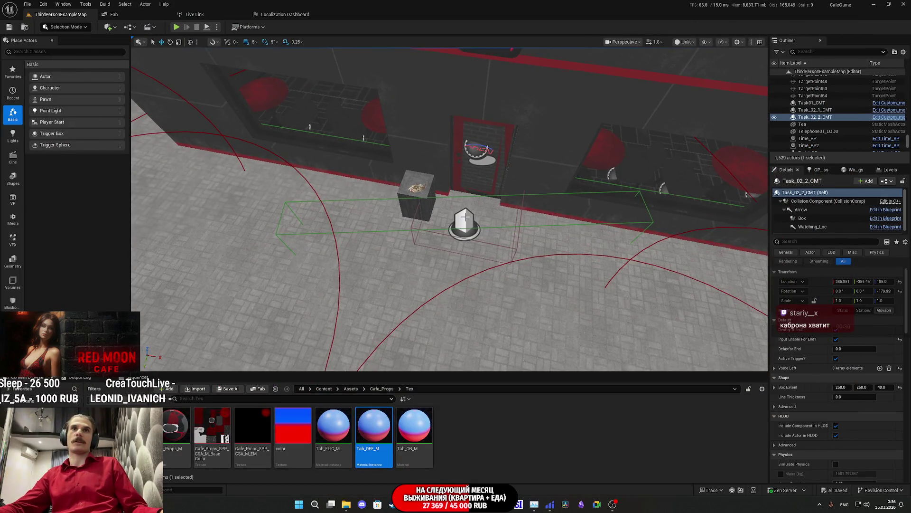
{"action": "left_click", "coordinate": [464, 220]}
{"action": "mouse_move", "coordinate": [392, 504]}
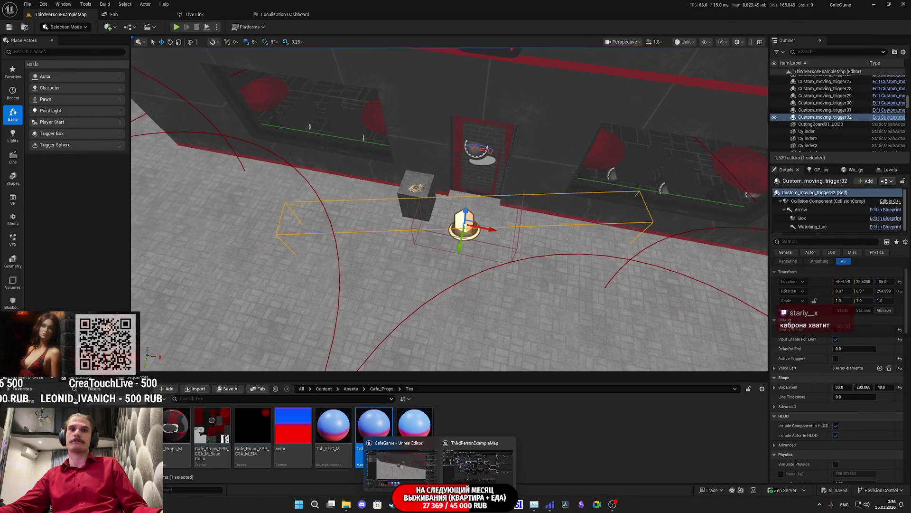
{"action": "left_click", "coordinate": [474, 459]}
{"action": "scroll", "coordinate": [529, 335], "scroll_direction": "down", "scroll_amount": 3}
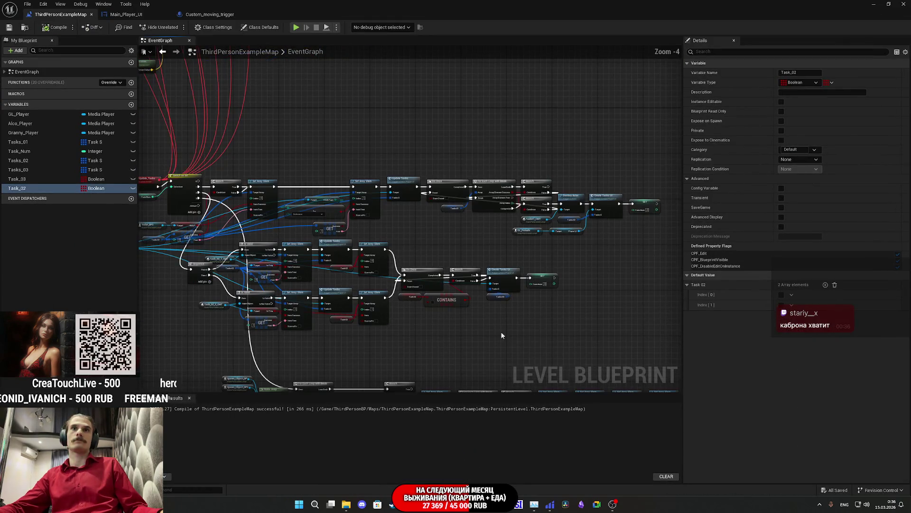
{"action": "scroll", "coordinate": [464, 258], "scroll_direction": "up", "scroll_amount": 3}
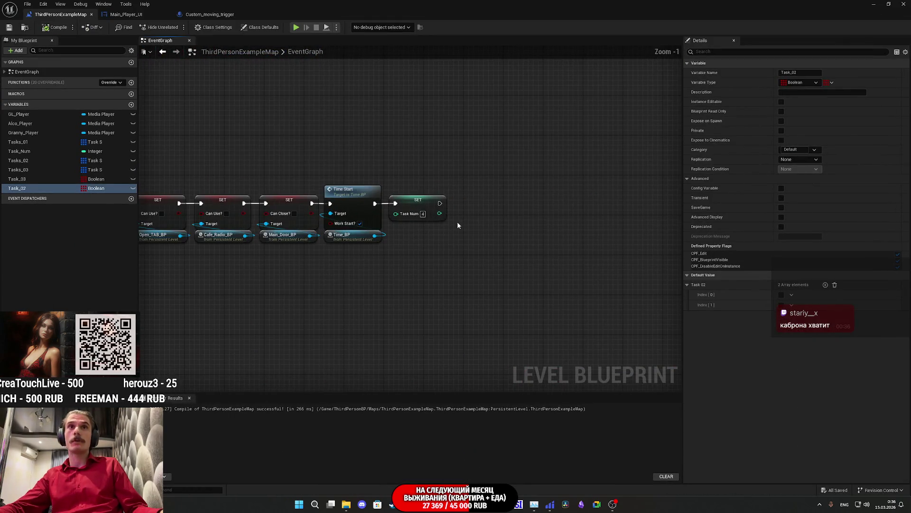
{"action": "left_click_drag", "start_coordinate": [424, 208], "coordinate": [548, 215]}
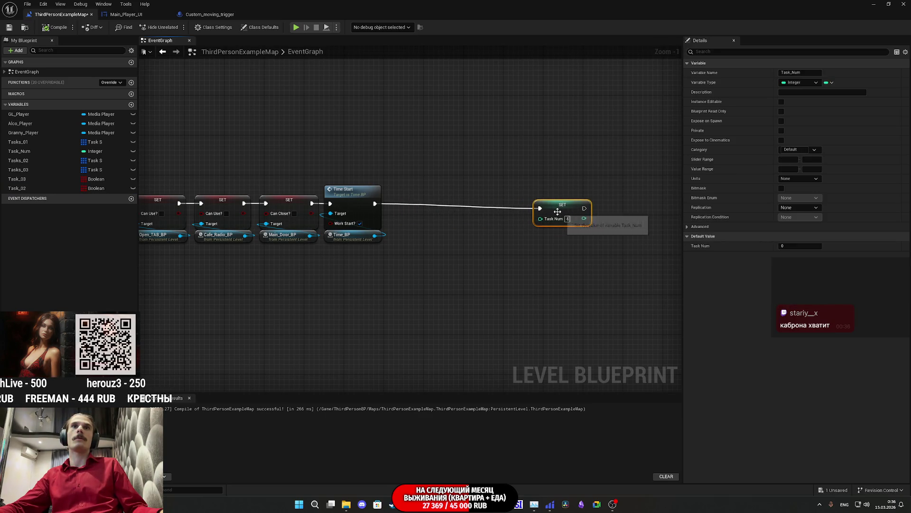
{"action": "left_click", "coordinate": [889, 3]}
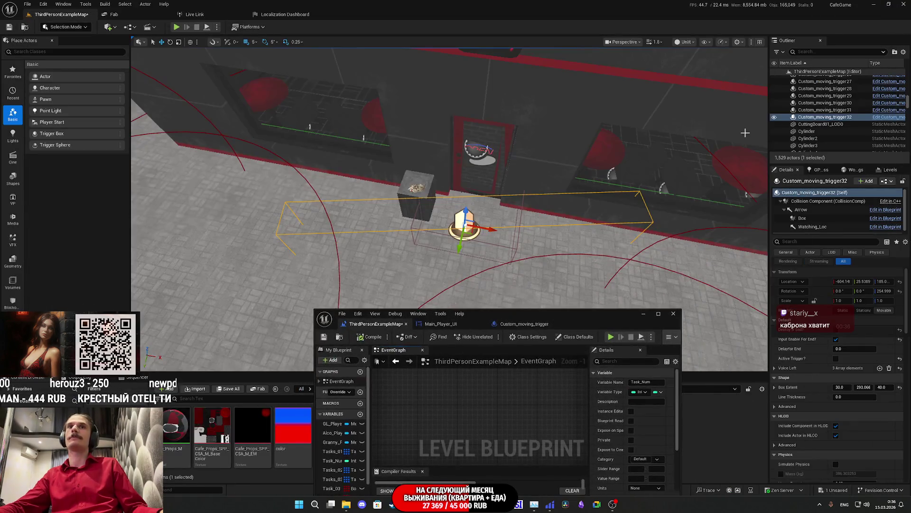
{"action": "left_click_drag", "start_coordinate": [814, 118], "coordinate": [497, 411]}
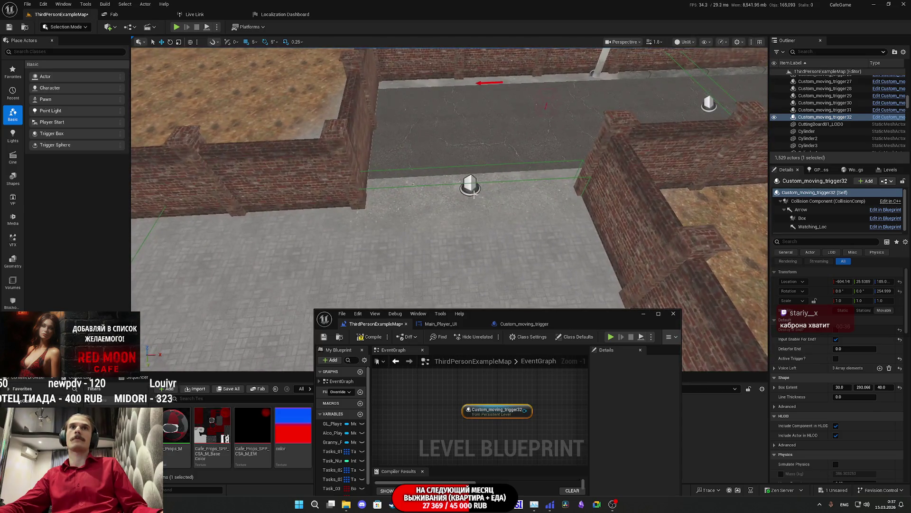
Step: Add Custom_moving_trigger29 and Custom_moving_trigger31 reference nodes and stack them beside trigger32
{"action": "left_click", "coordinate": [476, 199]}
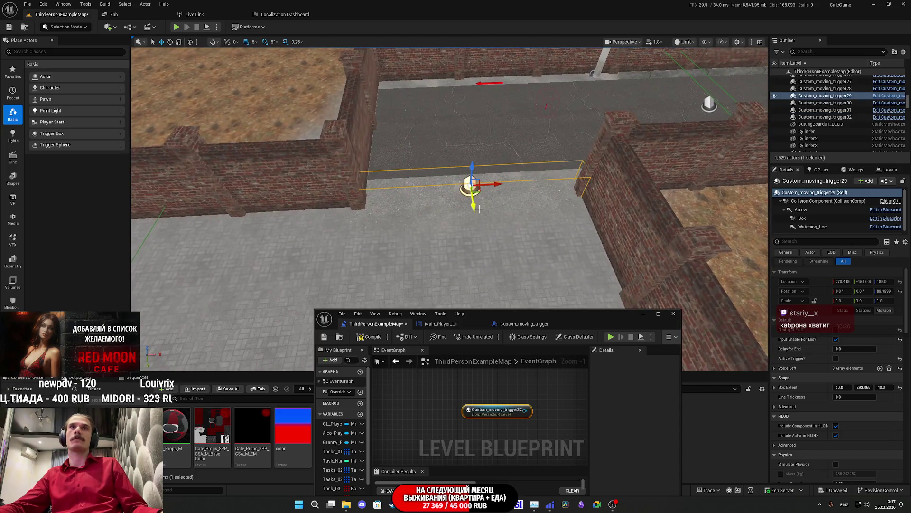
{"action": "left_click_drag", "start_coordinate": [821, 97], "coordinate": [507, 352]}
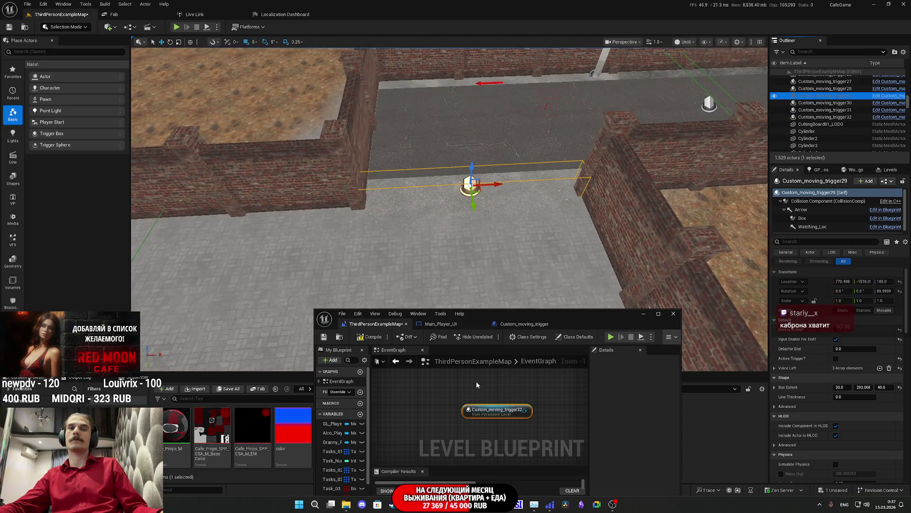
{"action": "left_click_drag", "start_coordinate": [477, 386], "coordinate": [477, 387]}
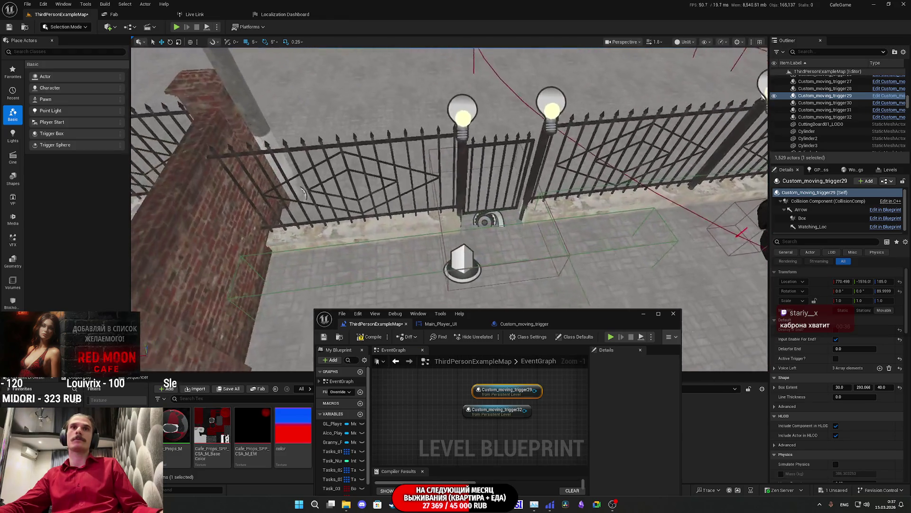
{"action": "left_click", "coordinate": [459, 205]}
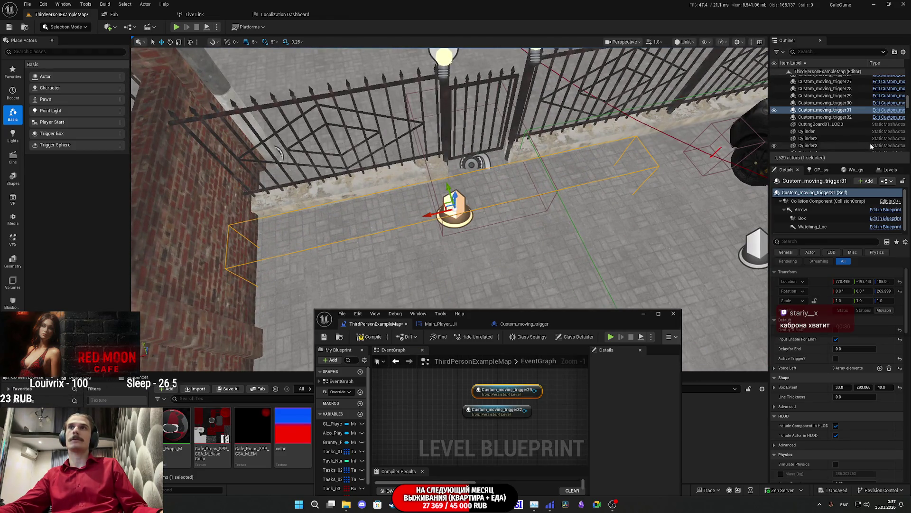
{"action": "left_click_drag", "start_coordinate": [825, 109], "coordinate": [560, 403]}
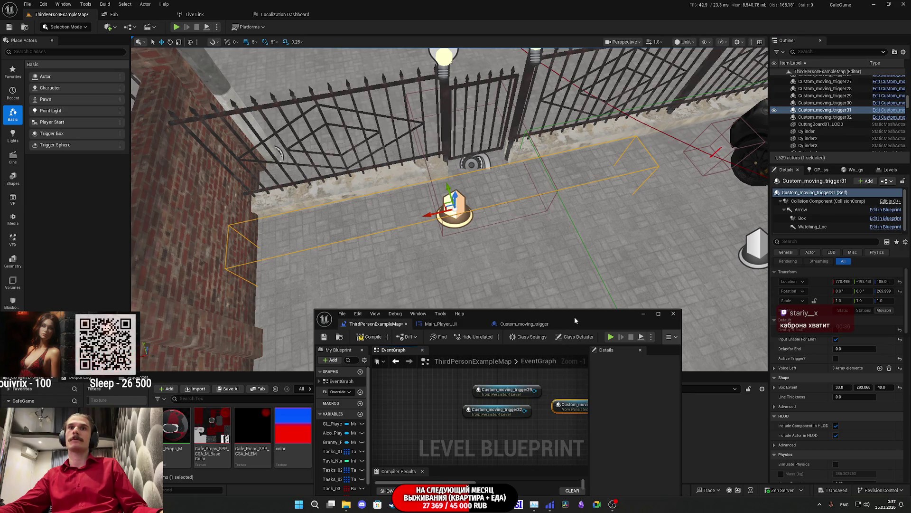
{"action": "double_click", "coordinate": [574, 317]}
{"action": "mouse_move", "coordinate": [455, 265]}
{"action": "left_mouse_down"}
{"action": "mouse_move", "coordinate": [378, 289]}
{"action": "mouse_move", "coordinate": [375, 263]}
{"action": "mouse_move", "coordinate": [382, 280]}
{"action": "left_mouse_up"}
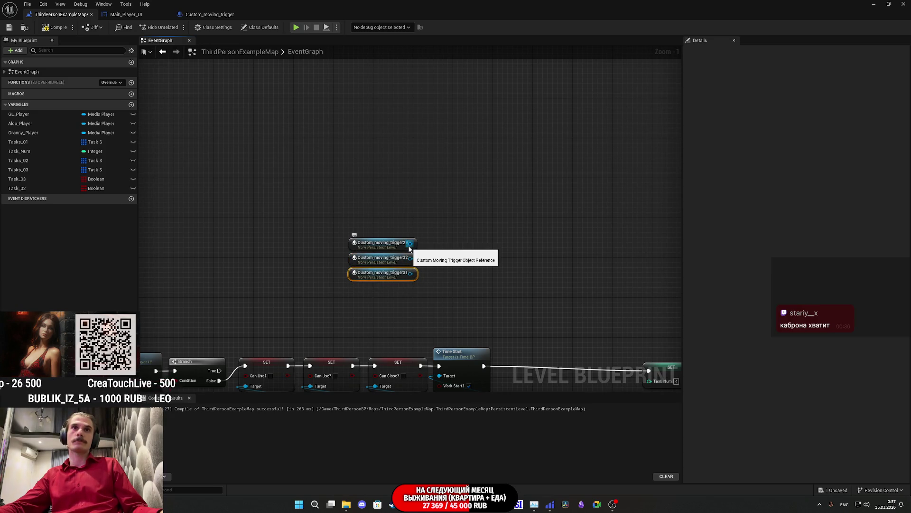
Step: Combine the trigger29, trigger32 and trigger31 references into a Make Array node
{"action": "left_click_drag", "start_coordinate": [409, 243], "coordinate": [437, 257]}
{"action": "type", "text": "ma"}
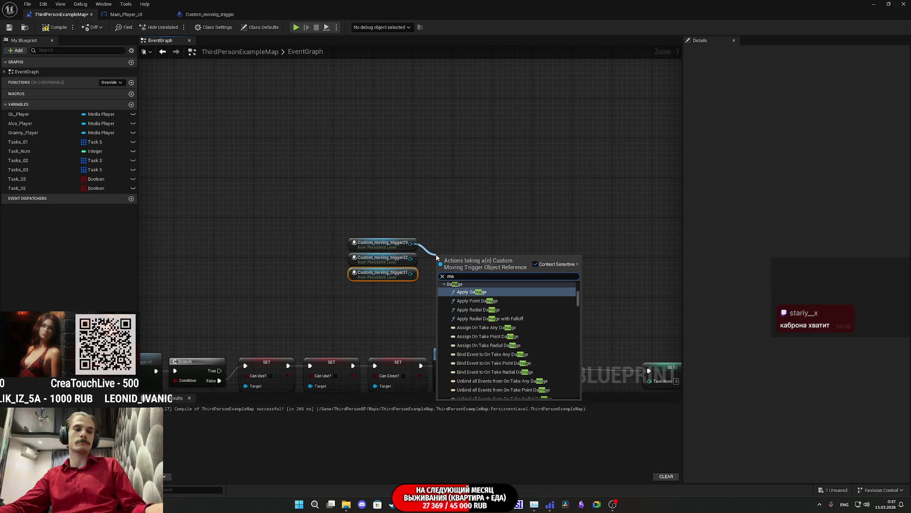
{"action": "type", "text": "ke arra"}
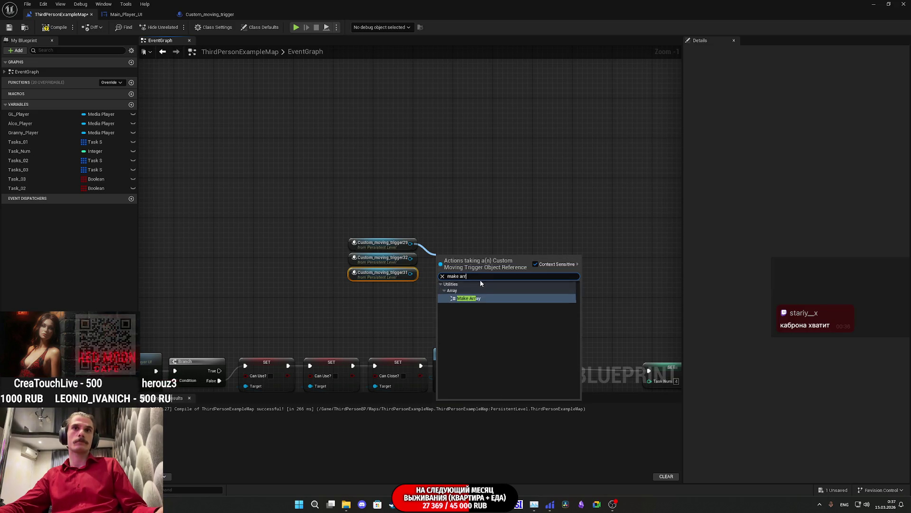
{"action": "left_click", "coordinate": [491, 299]}
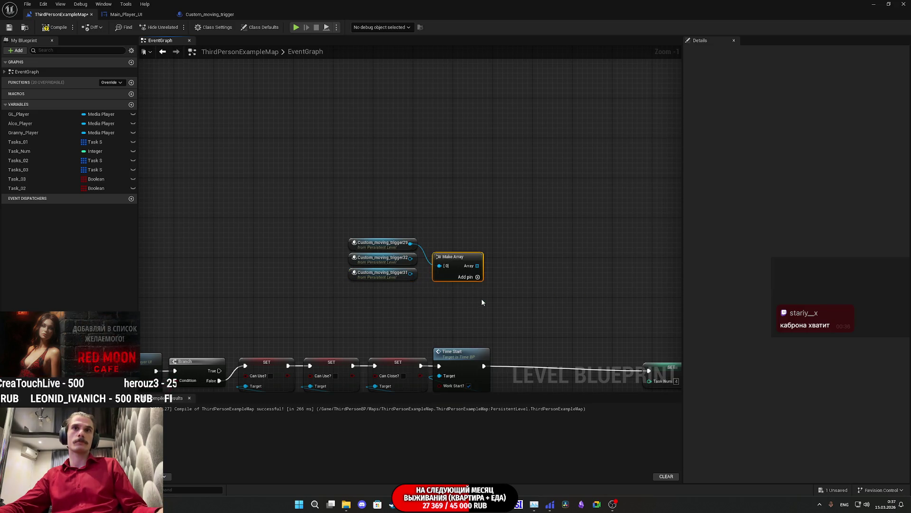
{"action": "left_click", "coordinate": [469, 276]}
{"action": "mouse_move", "coordinate": [411, 259]}
{"action": "left_mouse_down"}
{"action": "mouse_move", "coordinate": [439, 277]}
{"action": "mouse_move", "coordinate": [440, 289]}
{"action": "mouse_move", "coordinate": [454, 258]}
{"action": "mouse_move", "coordinate": [494, 249]}
{"action": "left_mouse_up"}
Step: Feed the array into a For Each Loop that runs right after Time Start
{"action": "type", "text": "loo"}
{"action": "key", "text": "Up"}
{"action": "key", "text": "Up"}
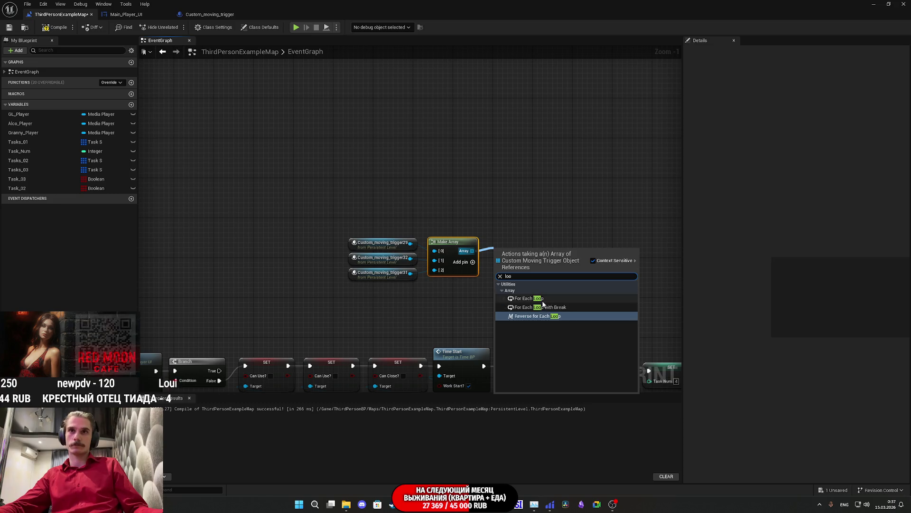
{"action": "key", "text": "Return"}
{"action": "left_click_drag", "start_coordinate": [498, 271], "coordinate": [499, 338]}
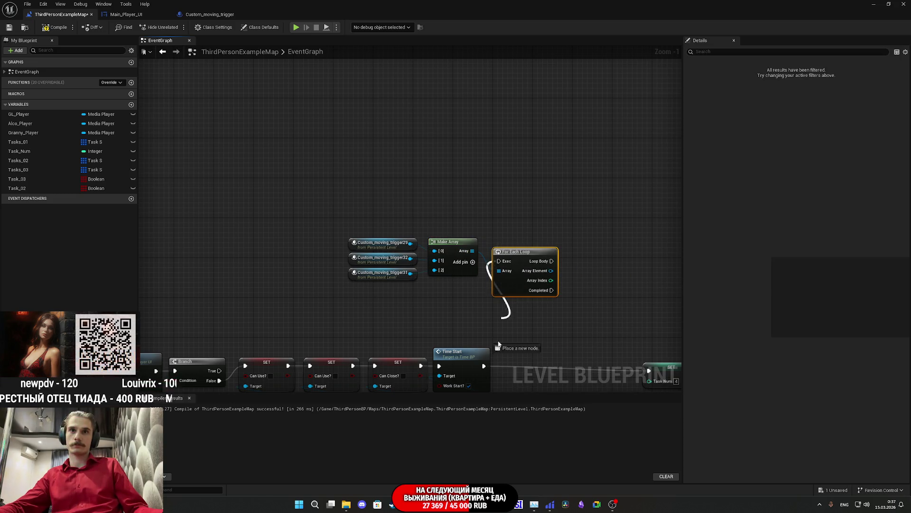
{"action": "left_click_drag", "start_coordinate": [482, 370], "coordinate": [483, 367]}
Step: Set Active Trigger? on each Array Element in the loop body
{"action": "left_click_drag", "start_coordinate": [551, 271], "coordinate": [564, 275]}
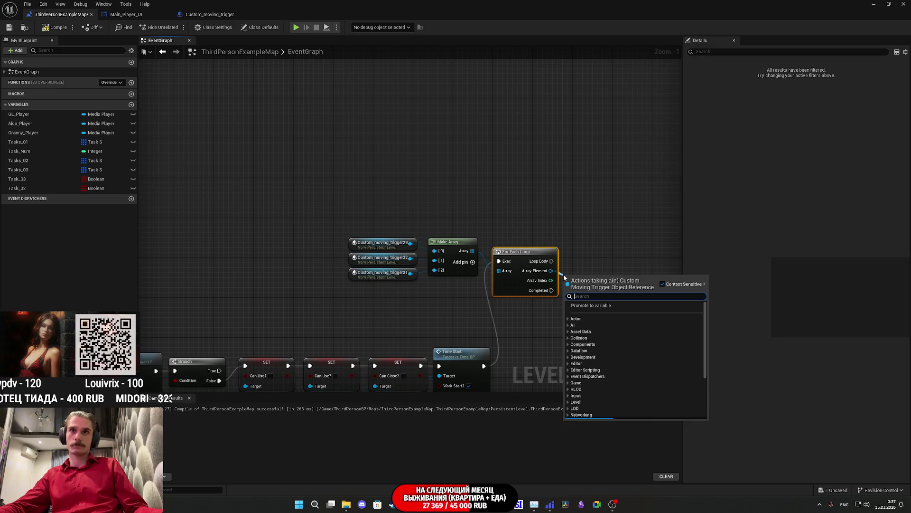
{"action": "type", "text": "set"}
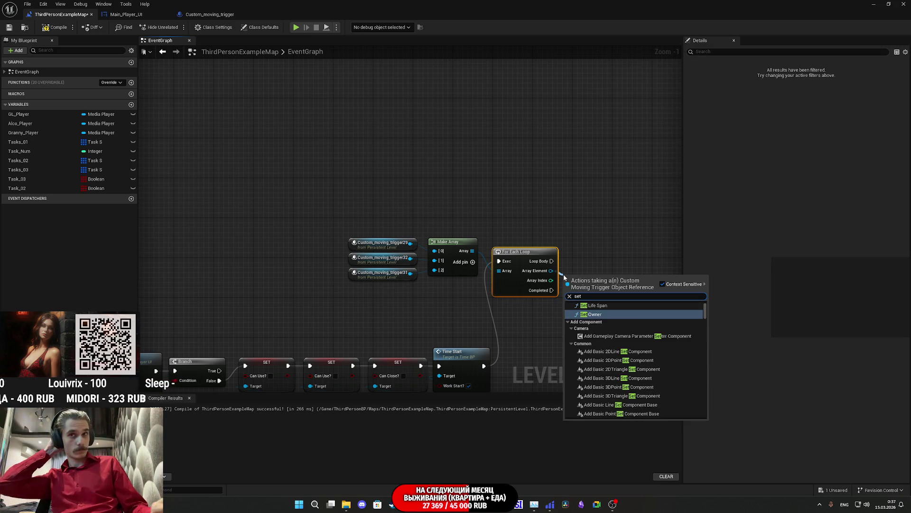
{"action": "type", "text": " act"}
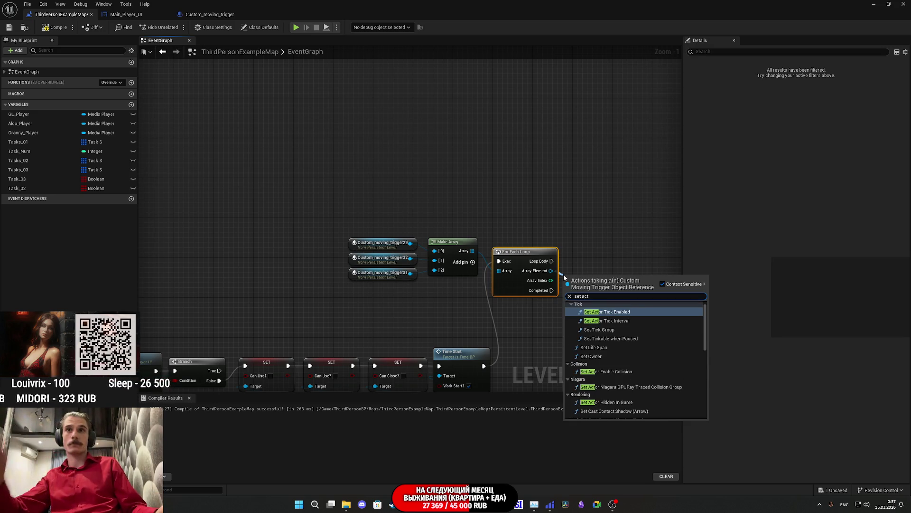
{"action": "scroll", "coordinate": [649, 369], "scroll_direction": "down", "scroll_amount": 5}
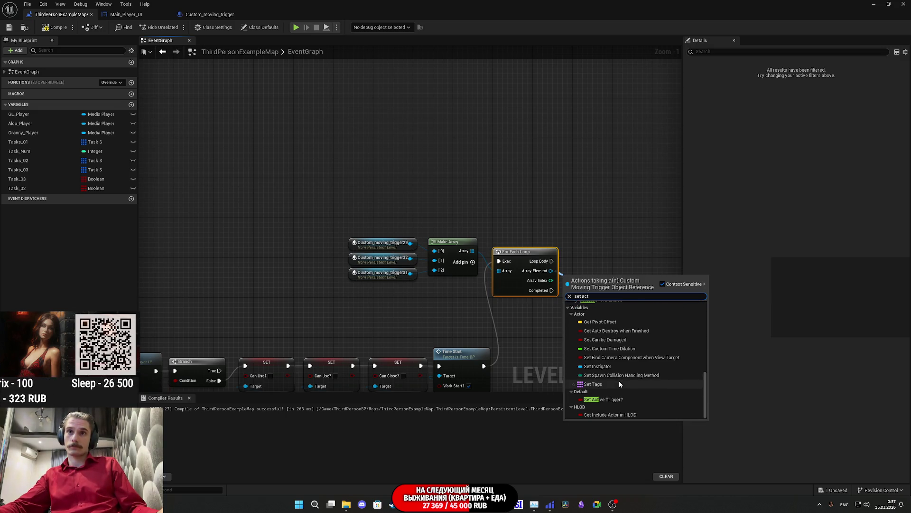
{"action": "left_click", "coordinate": [603, 402]}
{"action": "left_click_drag", "start_coordinate": [570, 281], "coordinate": [551, 261]}
{"action": "mouse_move", "coordinate": [596, 281]}
{"action": "left_mouse_down"}
{"action": "mouse_move", "coordinate": [593, 257]}
{"action": "mouse_move", "coordinate": [602, 256]}
{"action": "left_mouse_up"}
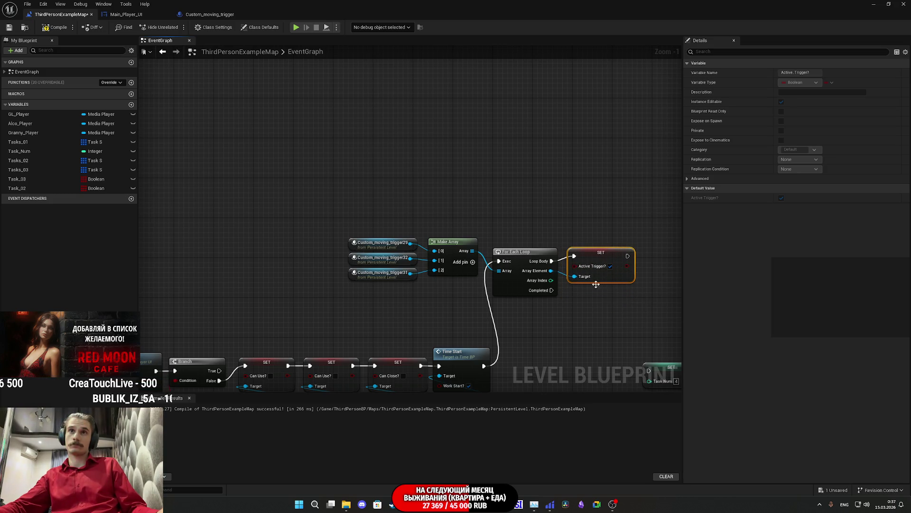
{"action": "left_click_drag", "start_coordinate": [488, 309], "coordinate": [357, 215]}
Step: Reposition the trigger array and For Each Loop nodes in line beside Time Start
{"action": "mouse_move", "coordinate": [456, 269]}
{"action": "left_mouse_down"}
{"action": "mouse_move", "coordinate": [460, 307]}
{"action": "mouse_move", "coordinate": [465, 287]}
{"action": "mouse_move", "coordinate": [516, 331]}
{"action": "mouse_move", "coordinate": [536, 327]}
{"action": "left_mouse_up"}
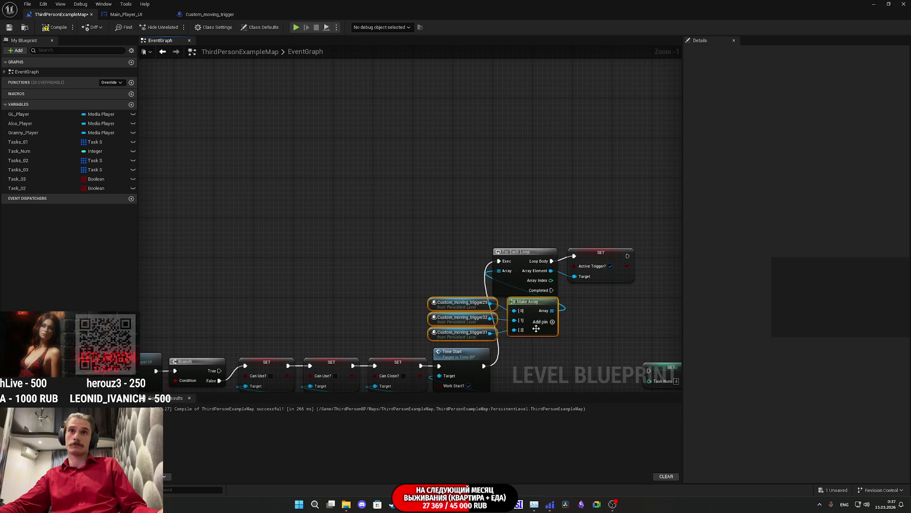
{"action": "left_click_drag", "start_coordinate": [616, 339], "coordinate": [473, 234]}
{"action": "mouse_move", "coordinate": [476, 142]}
{"action": "left_mouse_down"}
{"action": "mouse_move", "coordinate": [498, 254]}
{"action": "mouse_move", "coordinate": [488, 244]}
{"action": "left_mouse_up"}
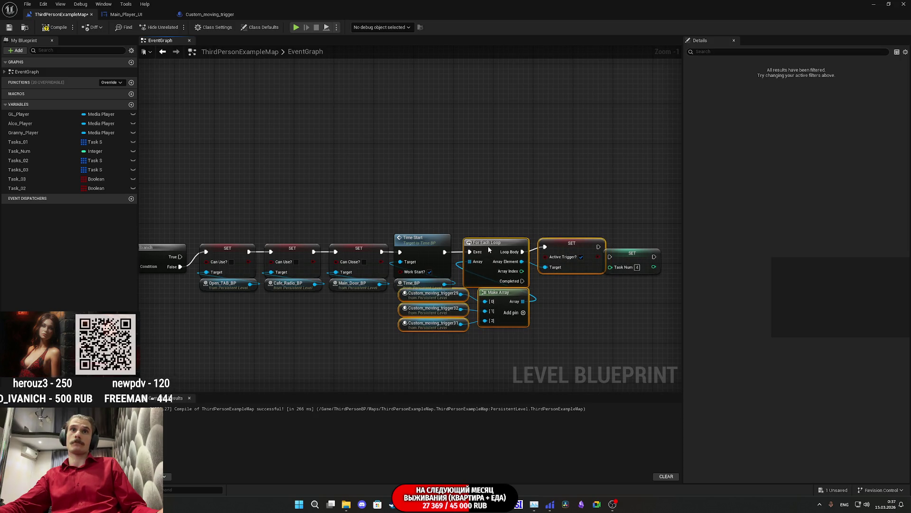
{"action": "left_click_drag", "start_coordinate": [634, 255], "coordinate": [636, 248]}
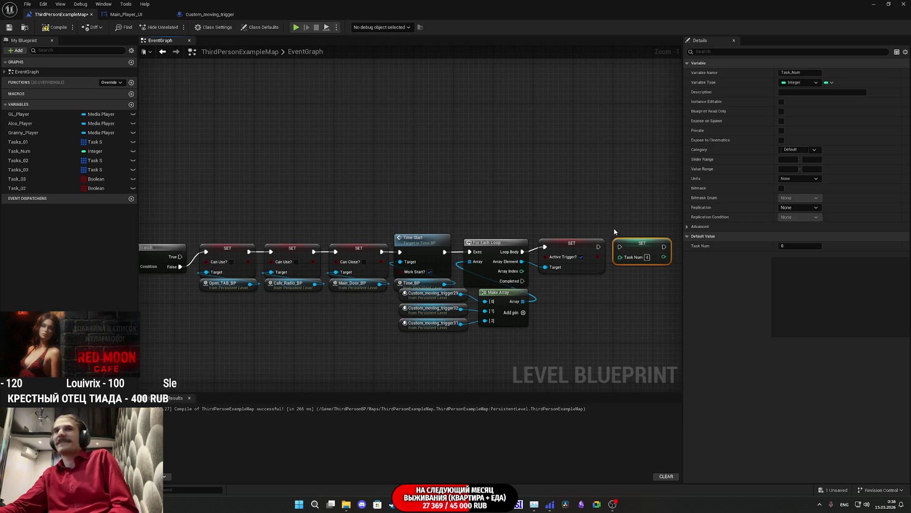
Step: Run SET Task Num after the Active Trigger? setter, tidy the nodes, and save
{"action": "mouse_move", "coordinate": [619, 247]}
{"action": "left_mouse_down"}
{"action": "mouse_move", "coordinate": [599, 249]}
{"action": "mouse_move", "coordinate": [573, 199]}
{"action": "left_mouse_up"}
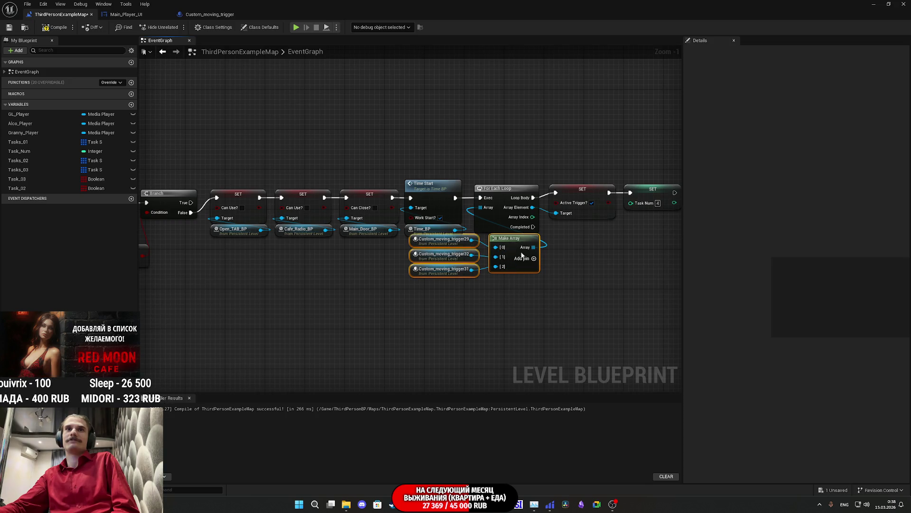
{"action": "left_click_drag", "start_coordinate": [520, 270], "coordinate": [505, 275]}
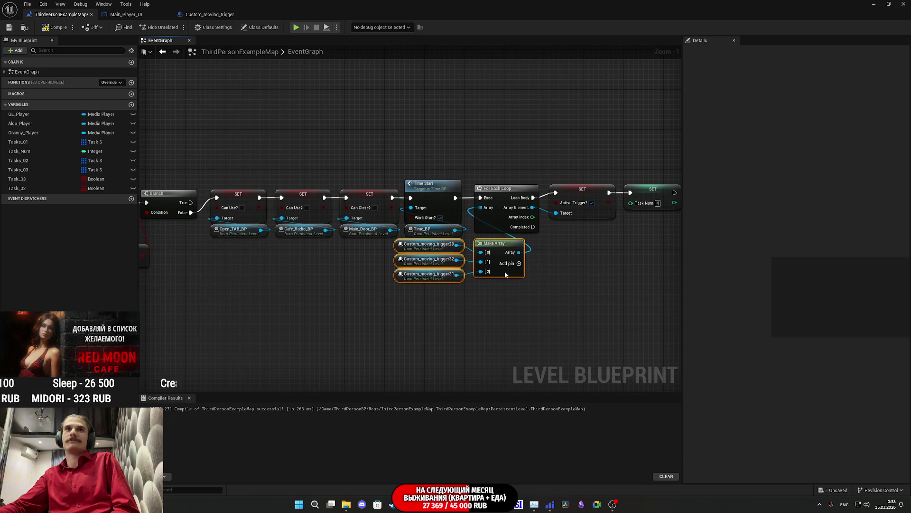
{"action": "left_click", "coordinate": [540, 306]}
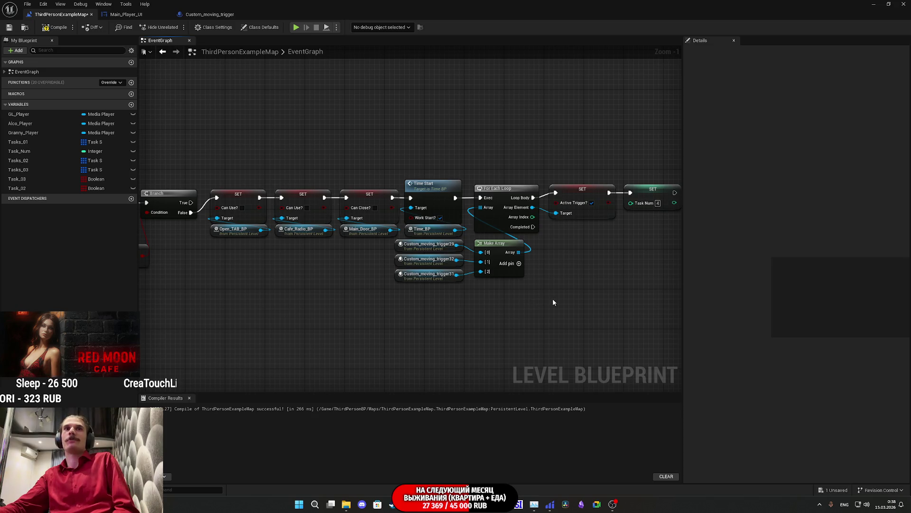
{"action": "left_click_drag", "start_coordinate": [522, 260], "coordinate": [426, 260]}
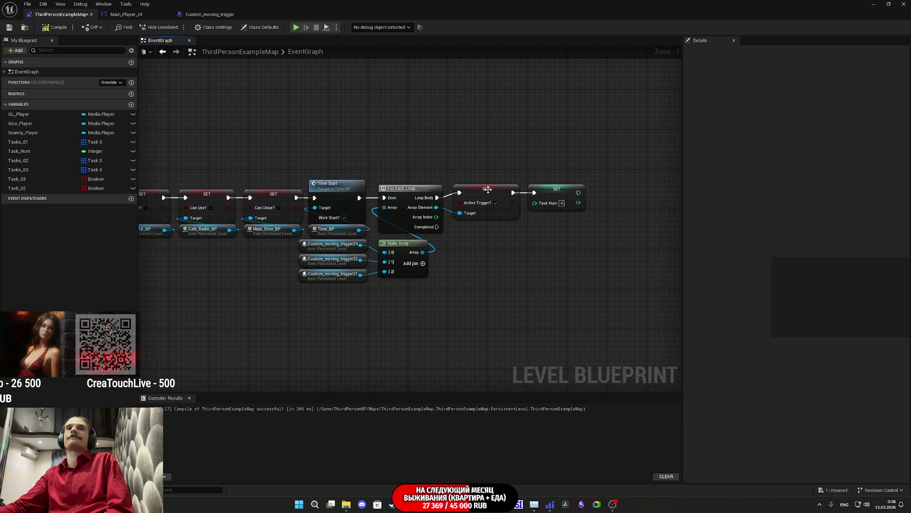
{"action": "left_click", "coordinate": [5, 27]}
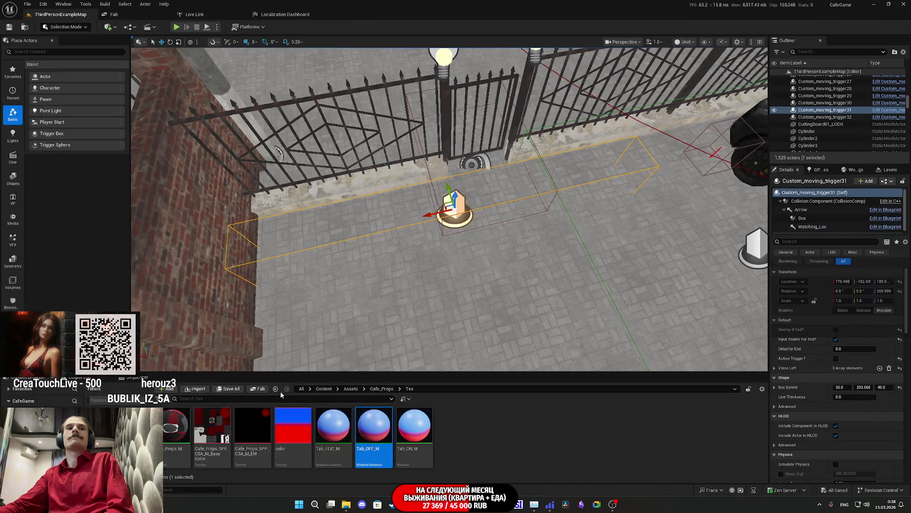
Step: Open the Fab asset marketplace from the Content Browser toolbar
{"action": "left_click", "coordinate": [254, 389]}
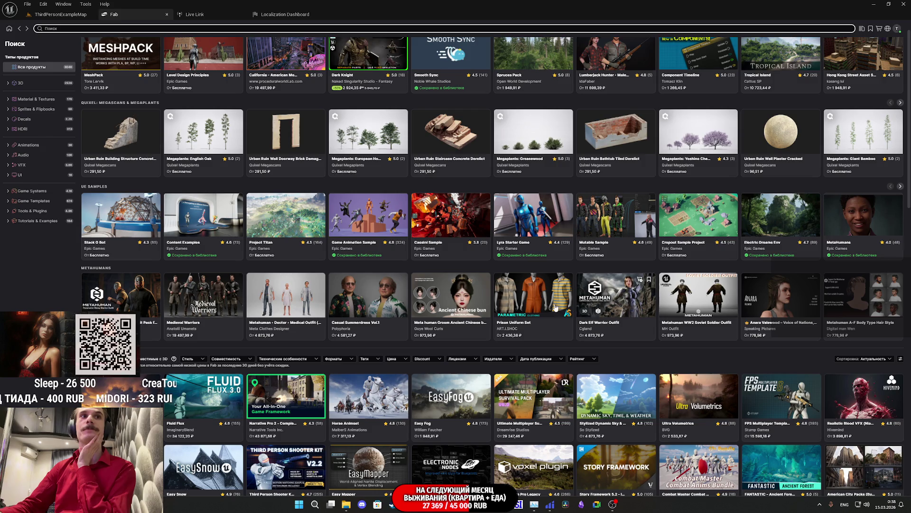
Step: Open the Prison Uniform Set page and page through its enlarged gallery to the grey striped suit
{"action": "left_click", "coordinate": [519, 304]}
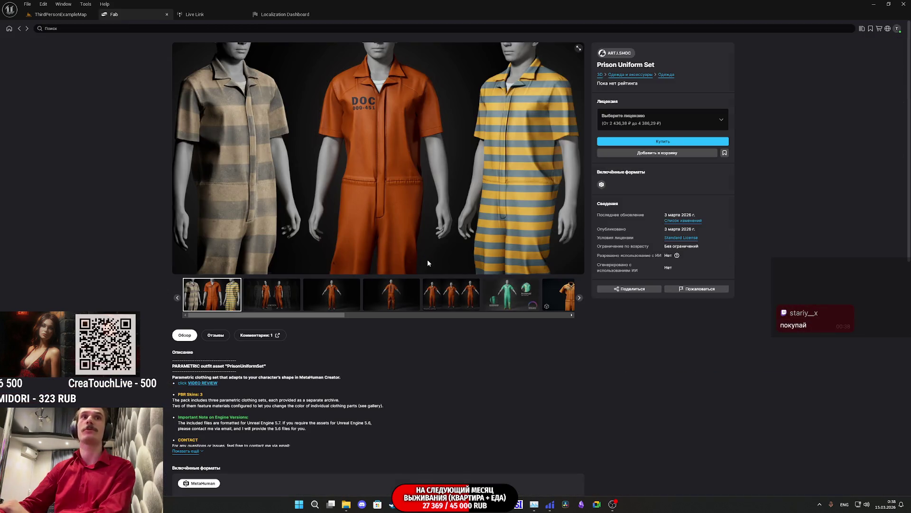
{"action": "left_click", "coordinate": [284, 291]}
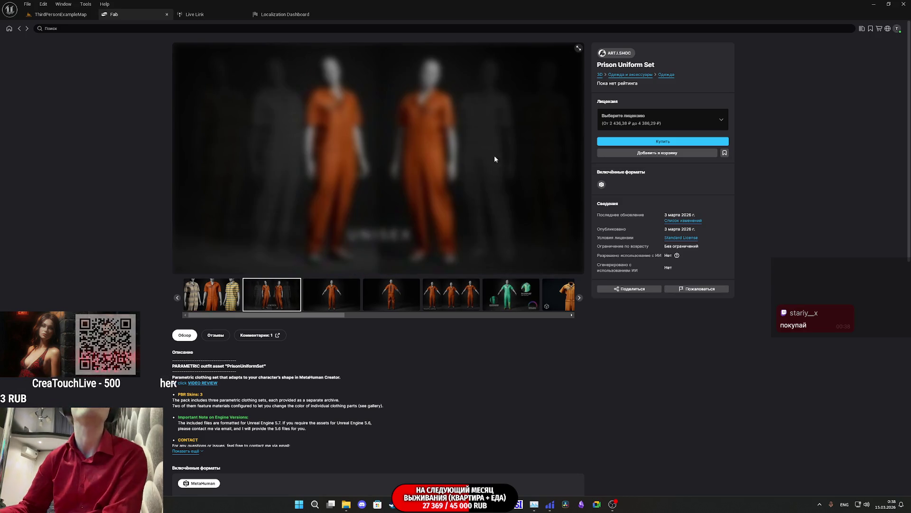
{"action": "left_click", "coordinate": [578, 47]}
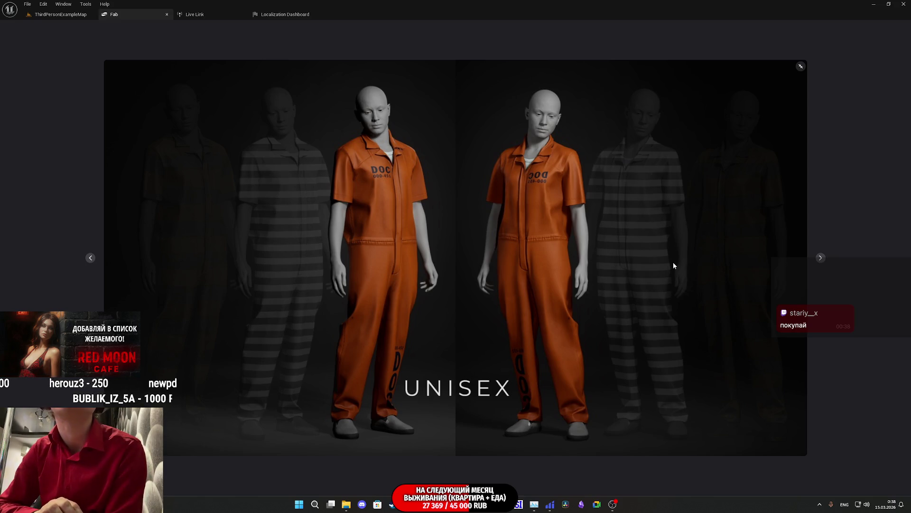
{"action": "key", "text": "Right"}
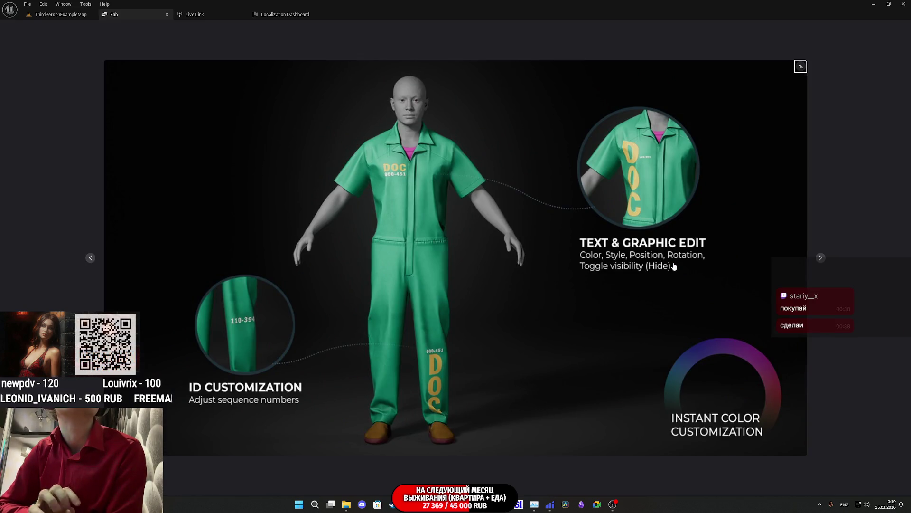
{"action": "key", "text": "Right"}
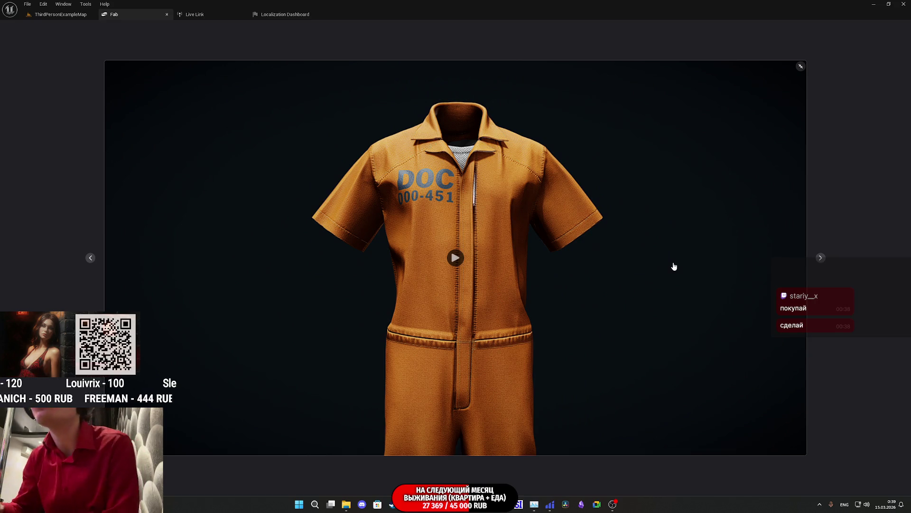
{"action": "key", "text": "Right"}
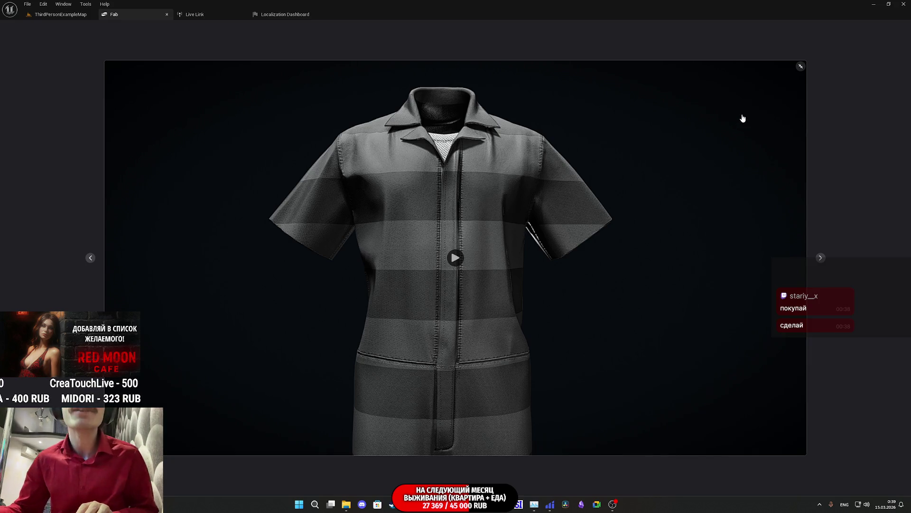
Step: Close the enlarged gallery and check the license options and prices without choosing one
{"action": "left_click", "coordinate": [801, 67]}
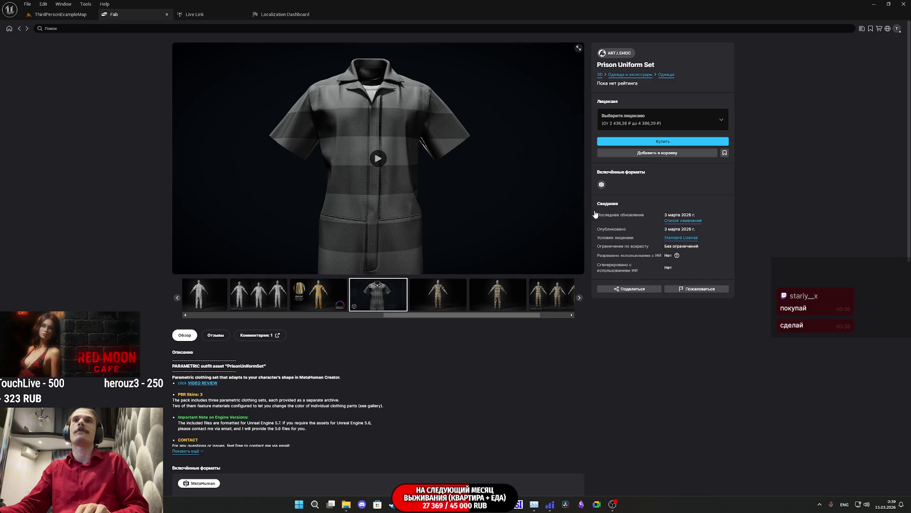
{"action": "left_click", "coordinate": [654, 122]}
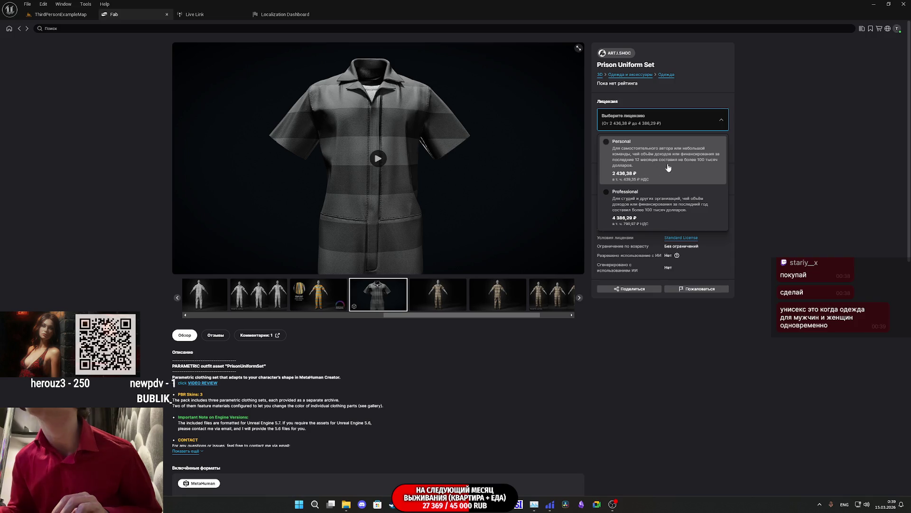
{"action": "left_click", "coordinate": [765, 206]}
Step: Scroll through the product's technical details and bring up the 3D viewer settings
{"action": "scroll", "coordinate": [771, 227], "scroll_direction": "down", "scroll_amount": 3}
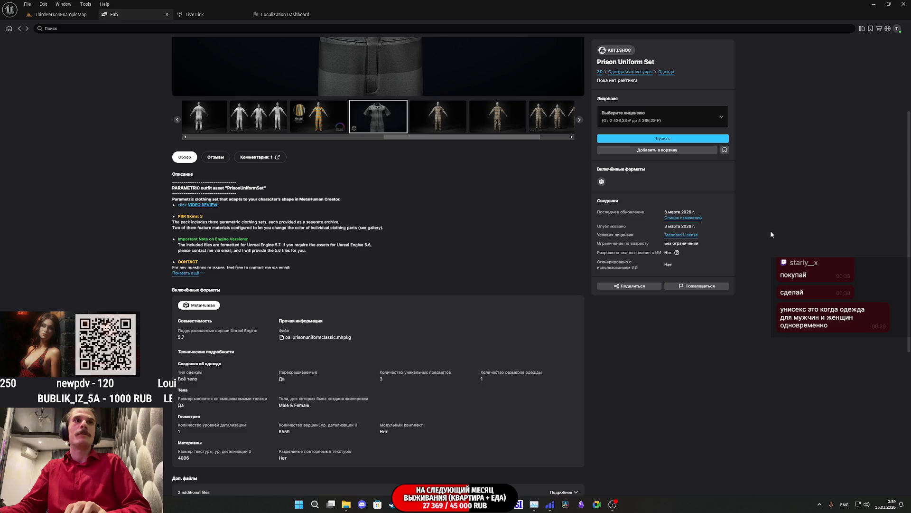
{"action": "scroll", "coordinate": [771, 231], "scroll_direction": "down", "scroll_amount": 3}
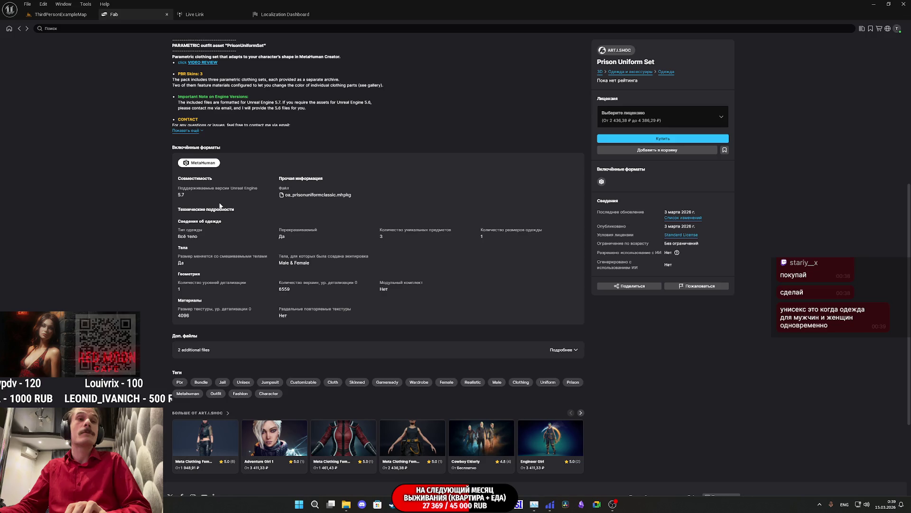
{"action": "scroll", "coordinate": [291, 259], "scroll_direction": "up", "scroll_amount": 6}
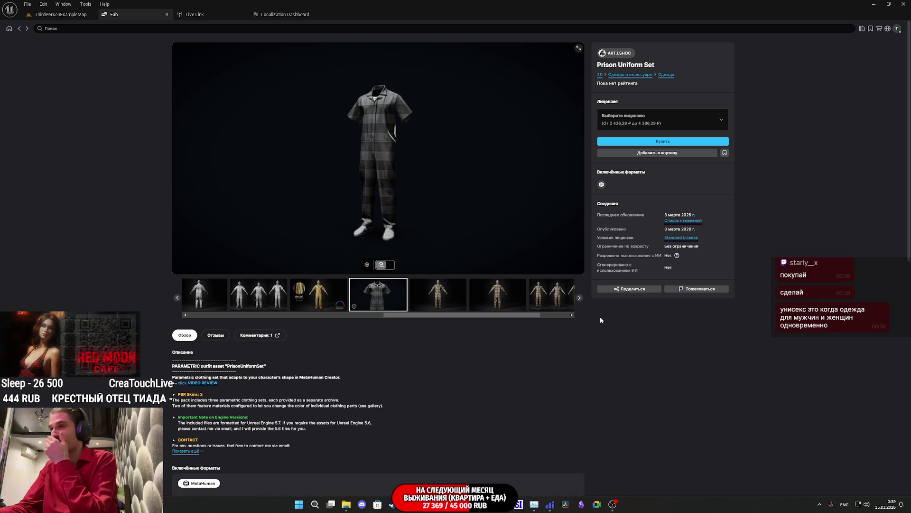
{"action": "left_click", "coordinate": [367, 266]}
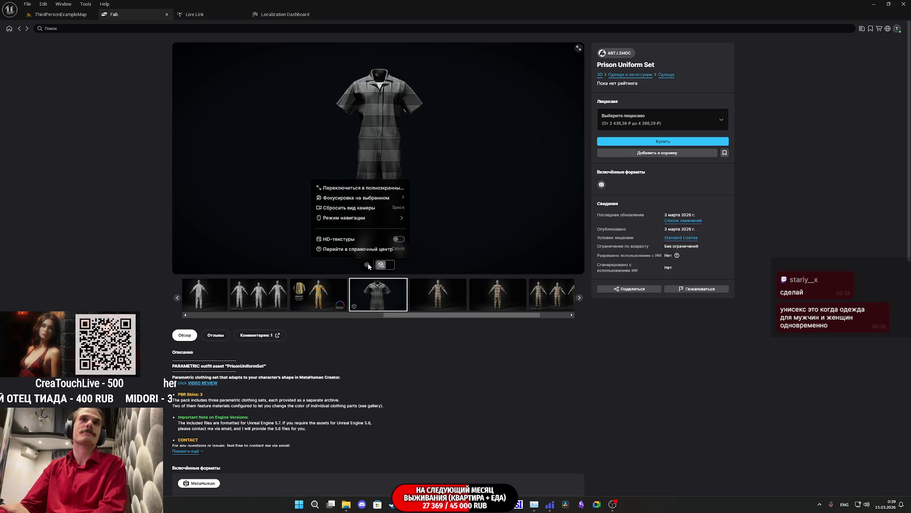
Step: Switch the 3D viewer to inspection mode and view the uniform as a wireframe from above the collar
{"action": "left_click", "coordinate": [368, 266]}
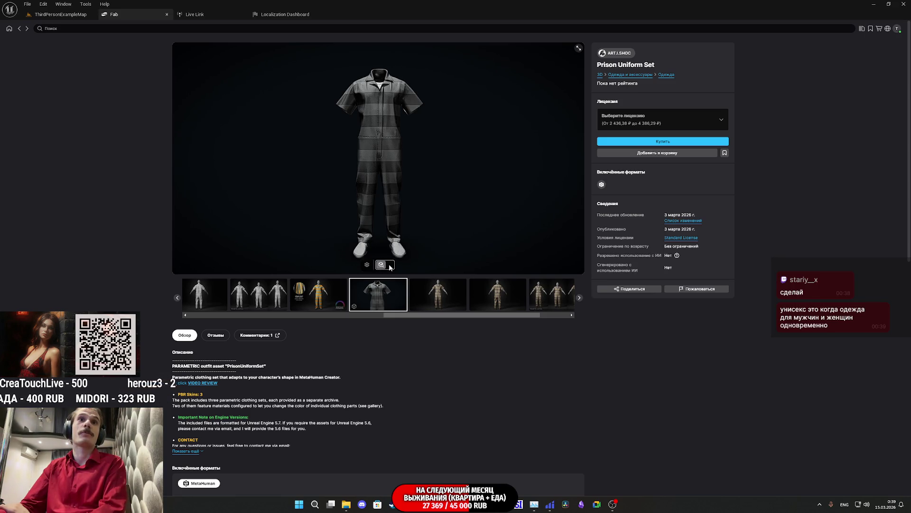
{"action": "left_click", "coordinate": [389, 265]}
{"action": "left_click", "coordinate": [183, 218]}
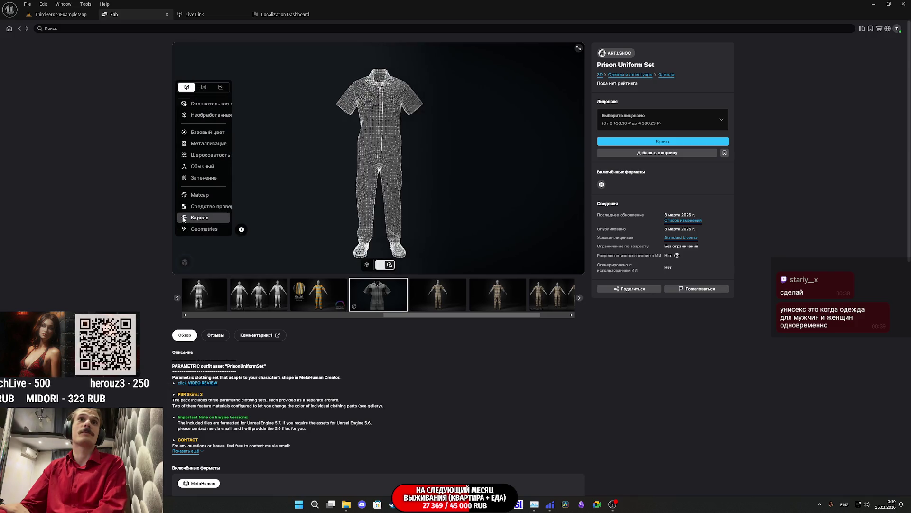
{"action": "scroll", "coordinate": [391, 172], "scroll_direction": "up", "scroll_amount": 3}
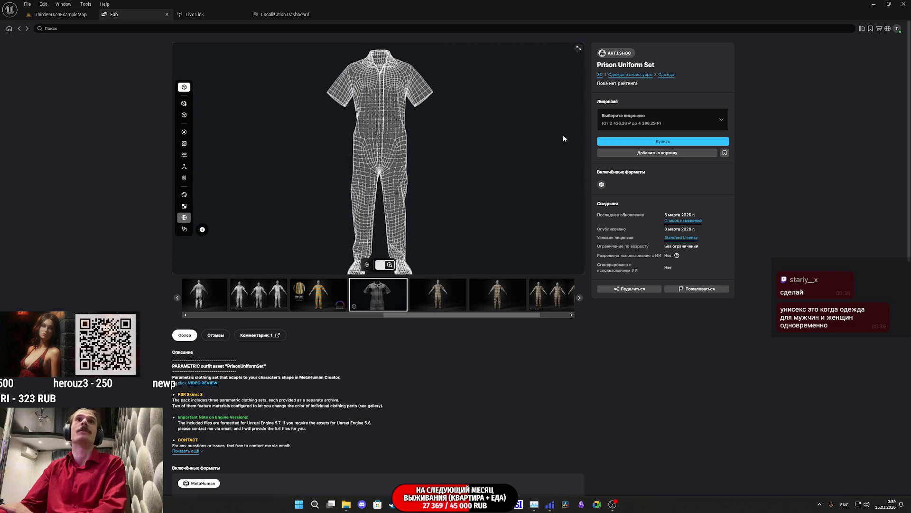
{"action": "scroll", "coordinate": [383, 141], "scroll_direction": "up", "scroll_amount": 2}
{"action": "mouse_move", "coordinate": [383, 141]}
{"action": "left_mouse_down"}
{"action": "mouse_move", "coordinate": [373, 198]}
{"action": "mouse_move", "coordinate": [407, 139]}
{"action": "mouse_move", "coordinate": [384, 197]}
{"action": "left_mouse_up"}
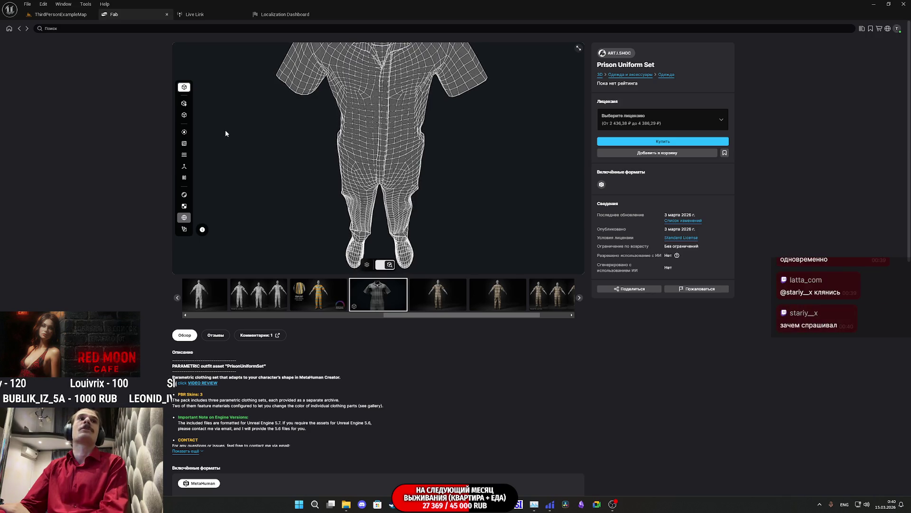
Step: Preview the uniform's base colour and metallic maps
{"action": "left_click", "coordinate": [181, 132]}
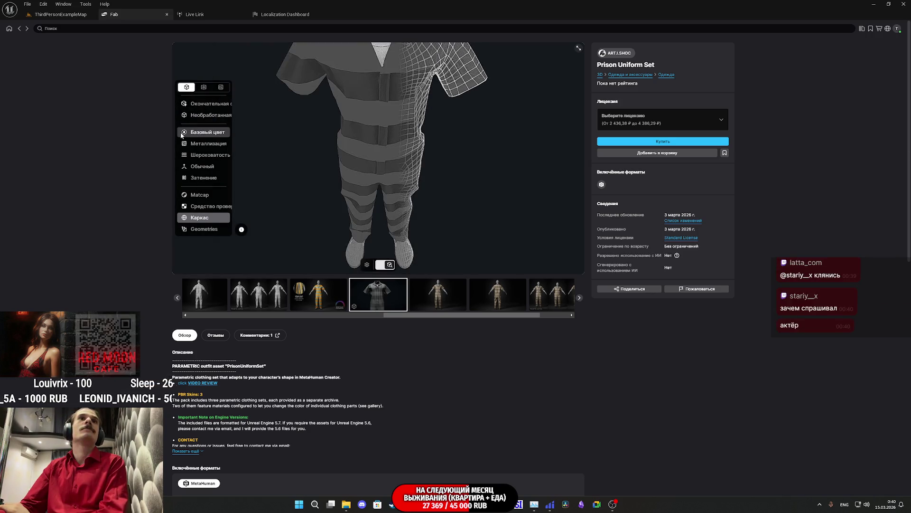
{"action": "left_click", "coordinate": [184, 143]}
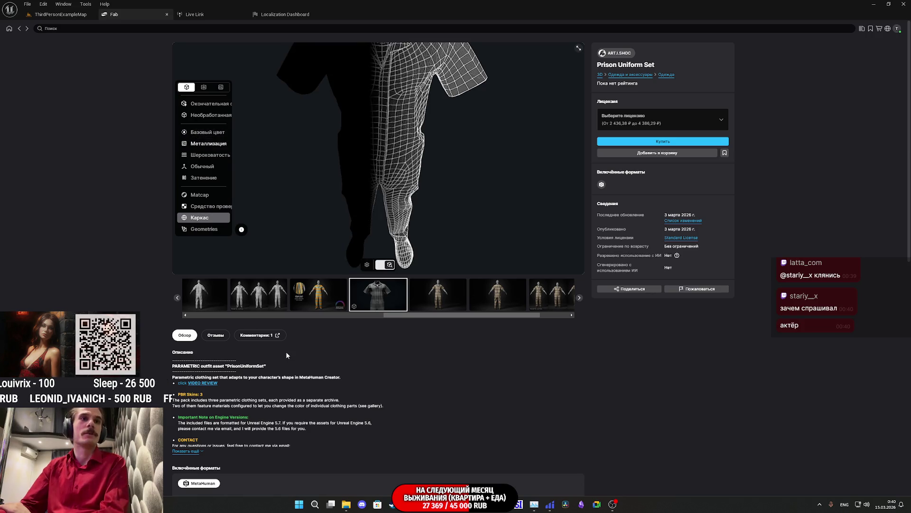
{"action": "scroll", "coordinate": [468, 342], "scroll_direction": "down", "scroll_amount": 2}
{"action": "scroll", "coordinate": [494, 317], "scroll_direction": "down", "scroll_amount": 7}
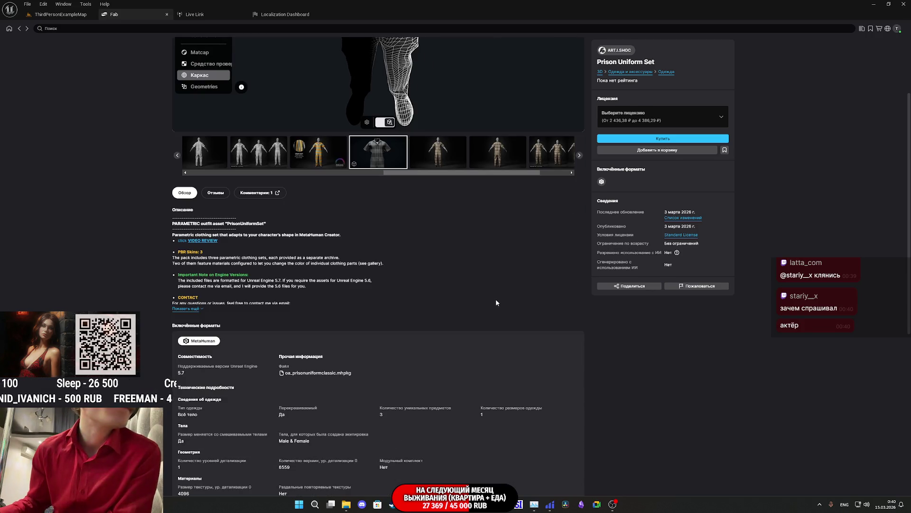
{"action": "scroll", "coordinate": [497, 295], "scroll_direction": "up", "scroll_amount": 2}
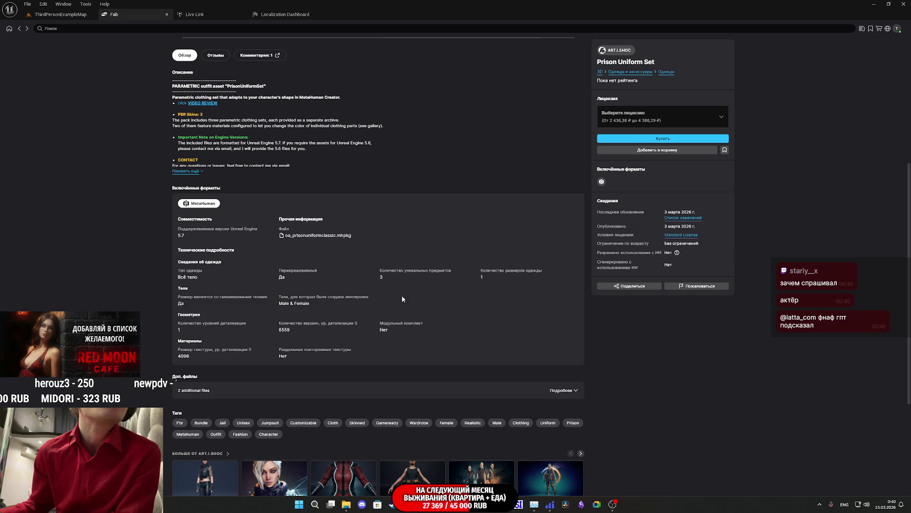
{"action": "scroll", "coordinate": [352, 285], "scroll_direction": "up", "scroll_amount": 5}
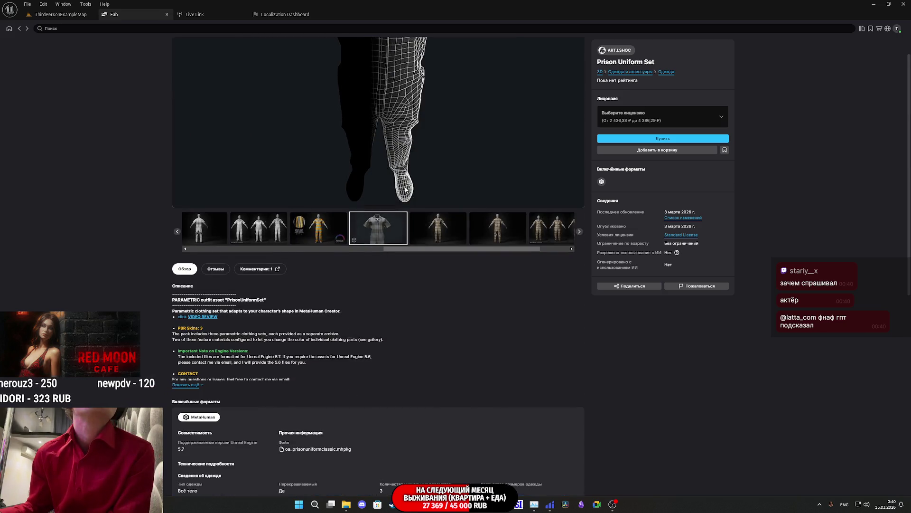
{"action": "scroll", "coordinate": [374, 212], "scroll_direction": "up", "scroll_amount": 1}
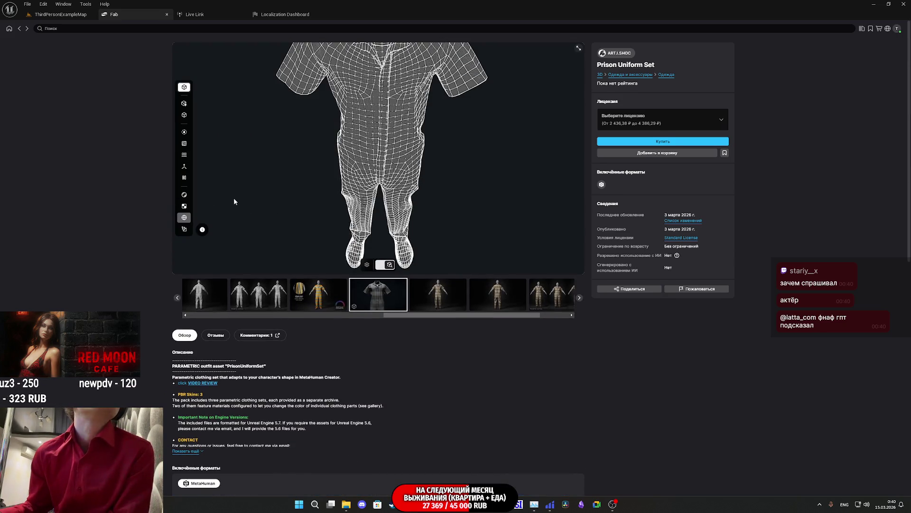
Step: Cycle through matcap, ambient occlusion and base colour views, ending on the coverall's UV layout
{"action": "left_click", "coordinate": [184, 195]}
{"action": "left_click", "coordinate": [211, 178]}
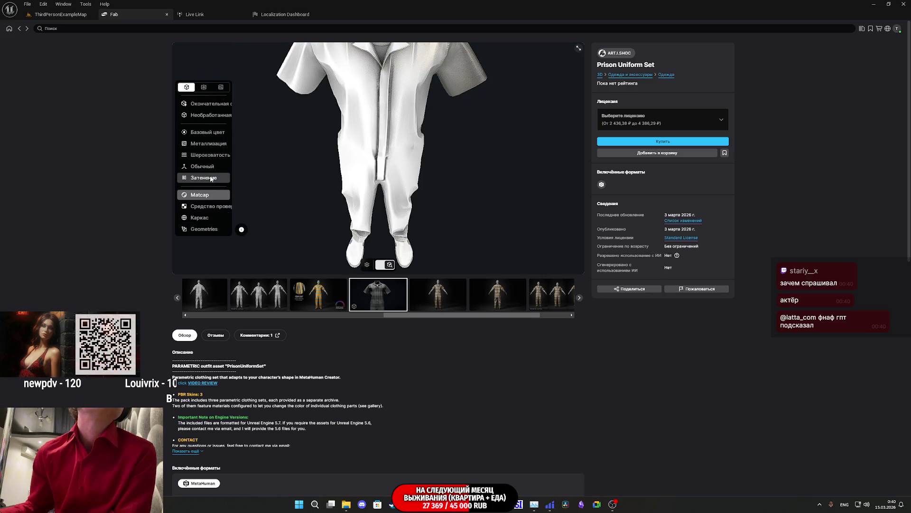
{"action": "left_click", "coordinate": [213, 133]}
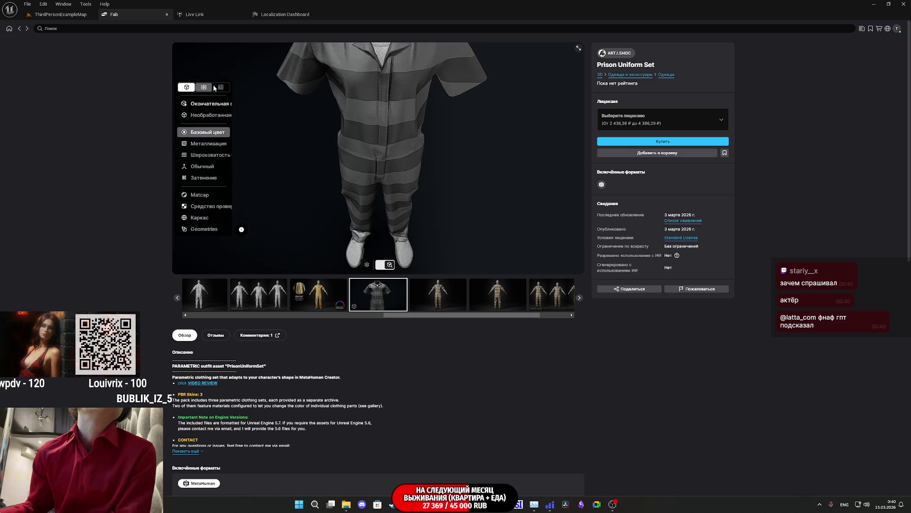
{"action": "left_click", "coordinate": [218, 88]}
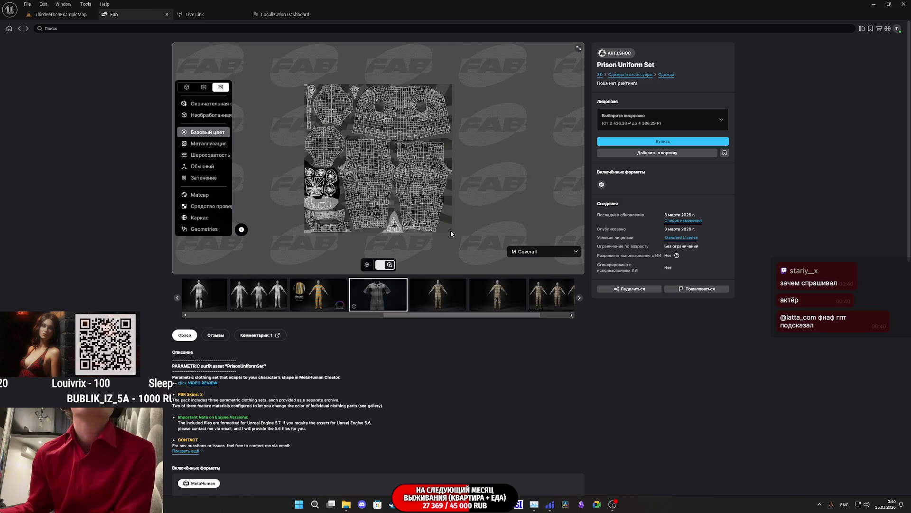
{"action": "left_click", "coordinate": [561, 254]}
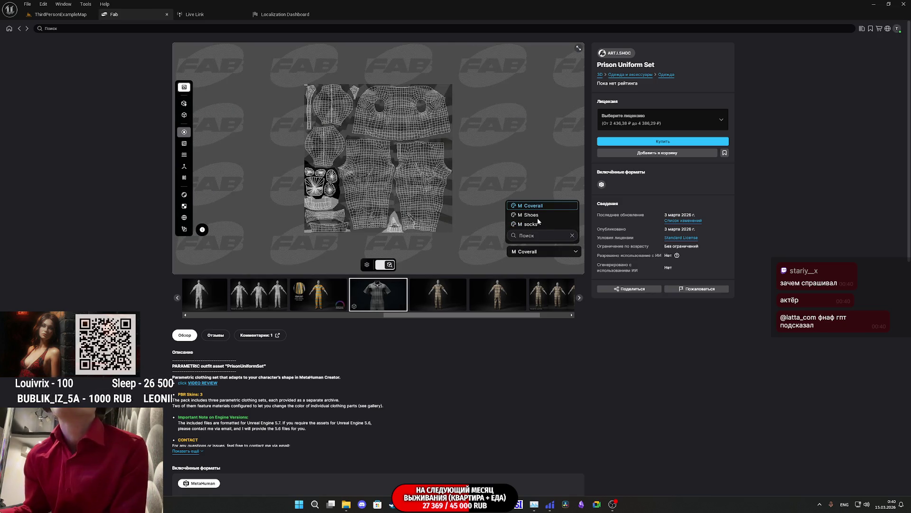
{"action": "left_click", "coordinate": [537, 215]}
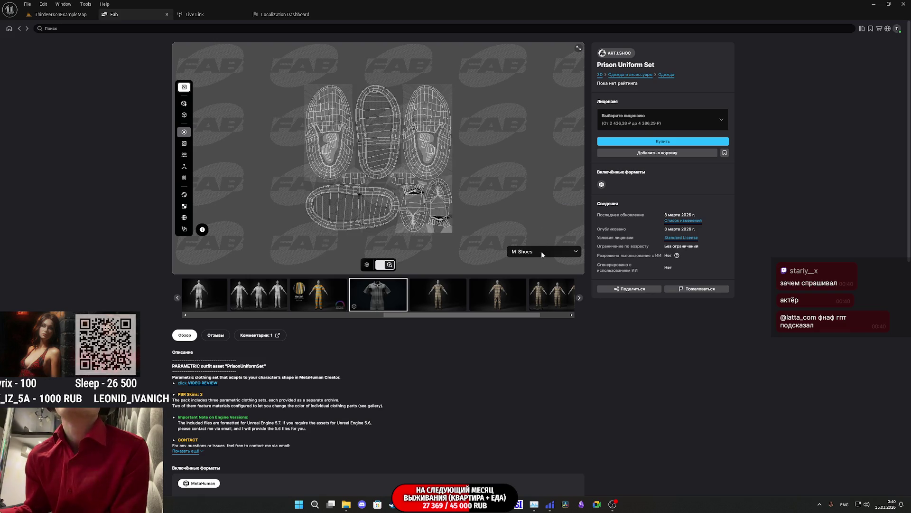
{"action": "left_click", "coordinate": [541, 250]}
{"action": "left_click", "coordinate": [535, 224]}
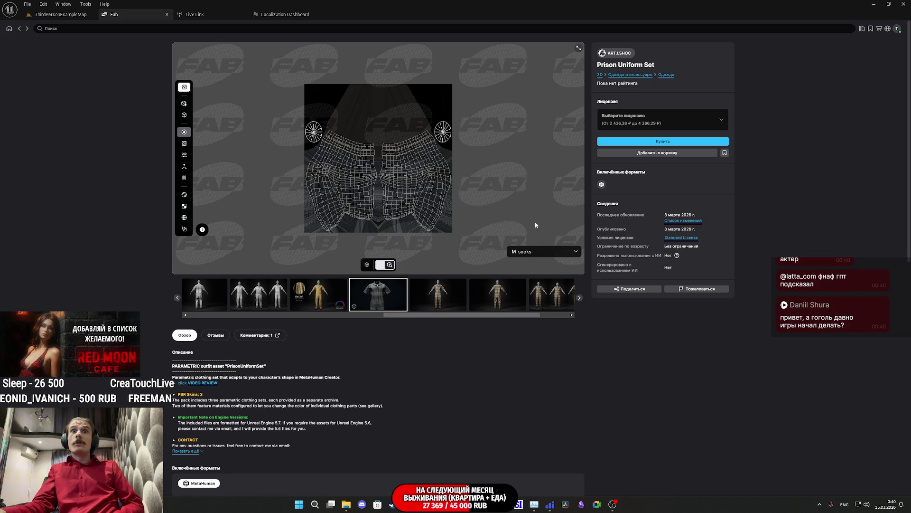
{"action": "left_click", "coordinate": [529, 253]}
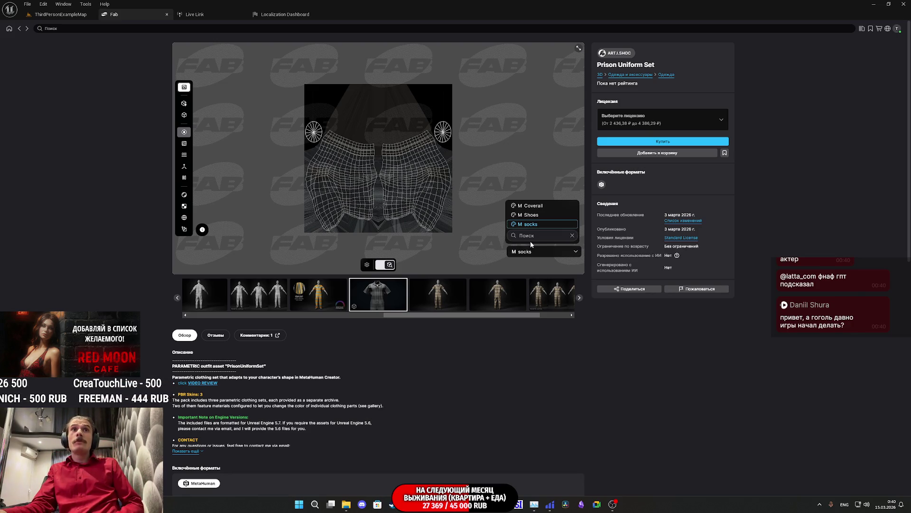
{"action": "left_click", "coordinate": [535, 209]}
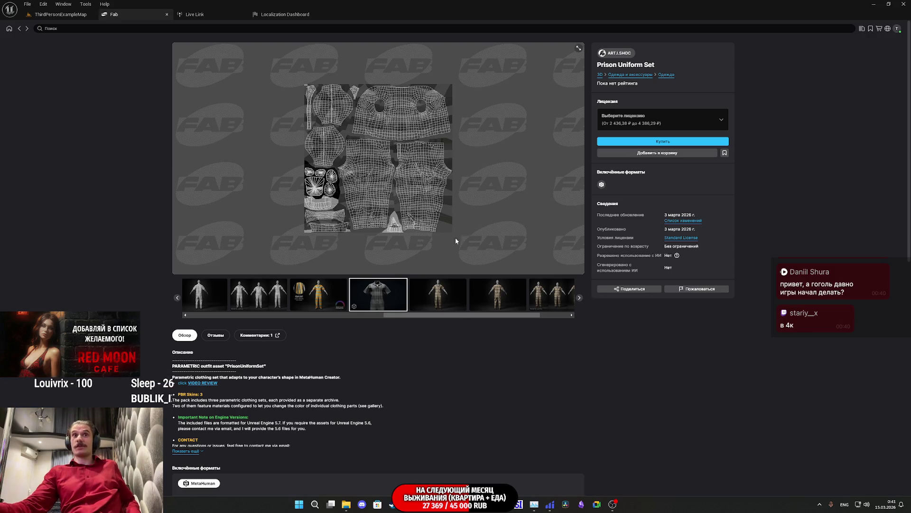
{"action": "mouse_move", "coordinate": [462, 243]}
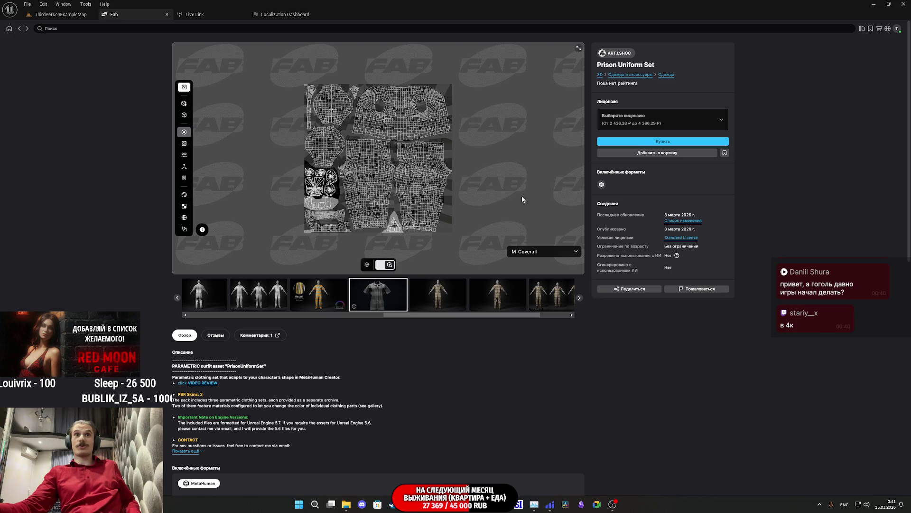
{"action": "left_click", "coordinate": [538, 253]}
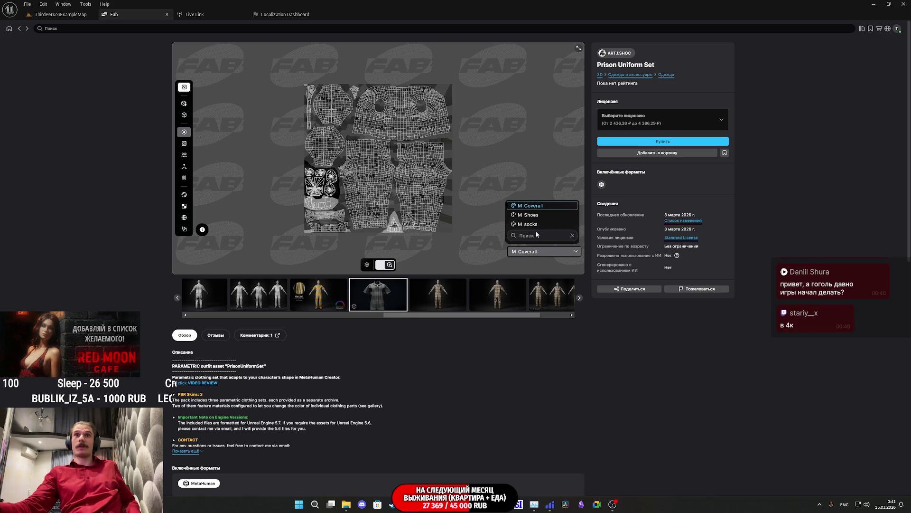
{"action": "left_click", "coordinate": [537, 215]}
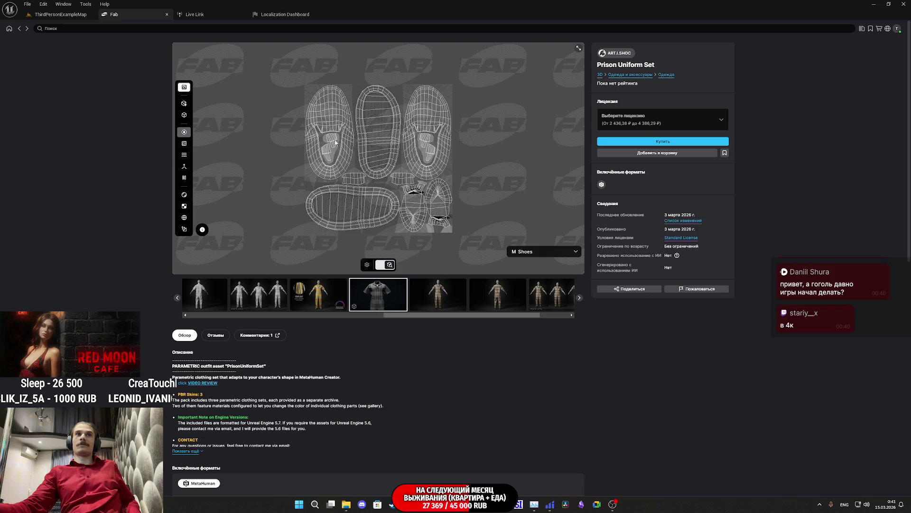
{"action": "left_click", "coordinate": [528, 255]}
{"action": "left_click", "coordinate": [537, 206]}
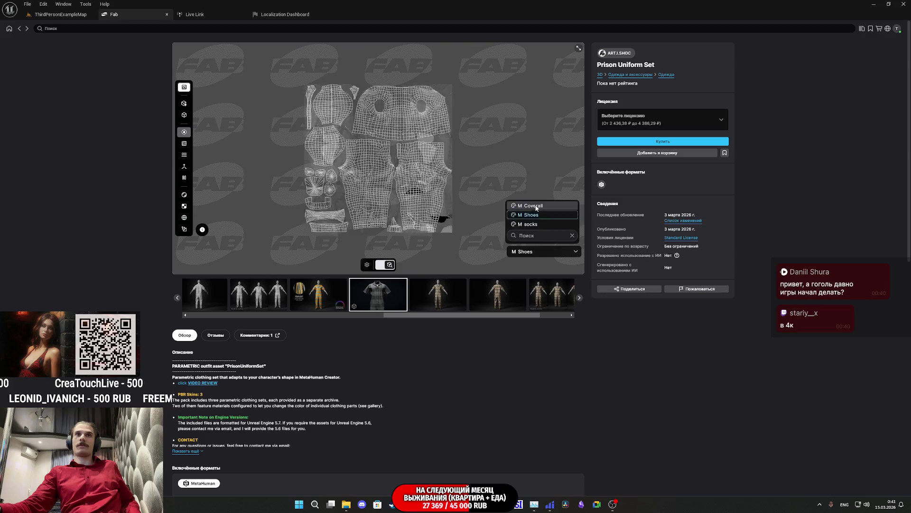
{"action": "left_click", "coordinate": [528, 251]}
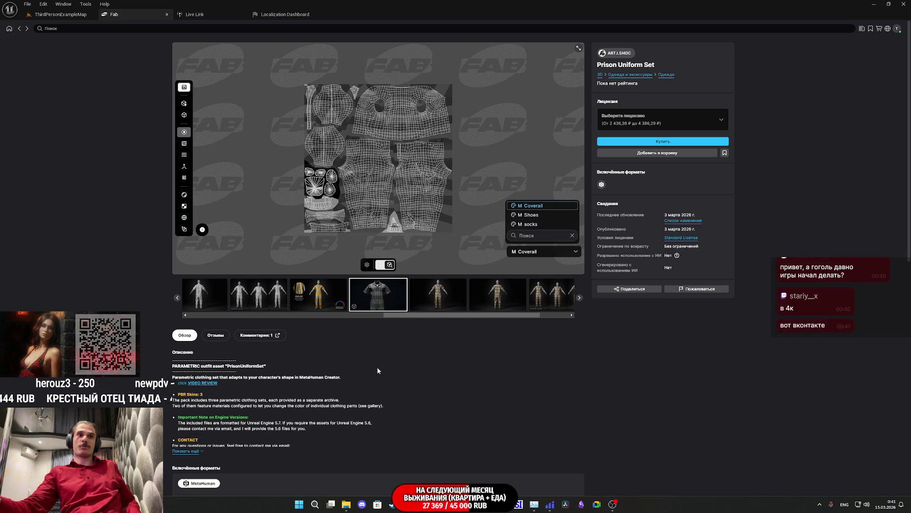
{"action": "scroll", "coordinate": [377, 366], "scroll_direction": "down", "scroll_amount": 2}
{"action": "scroll", "coordinate": [190, 119], "scroll_direction": "up", "scroll_amount": 2}
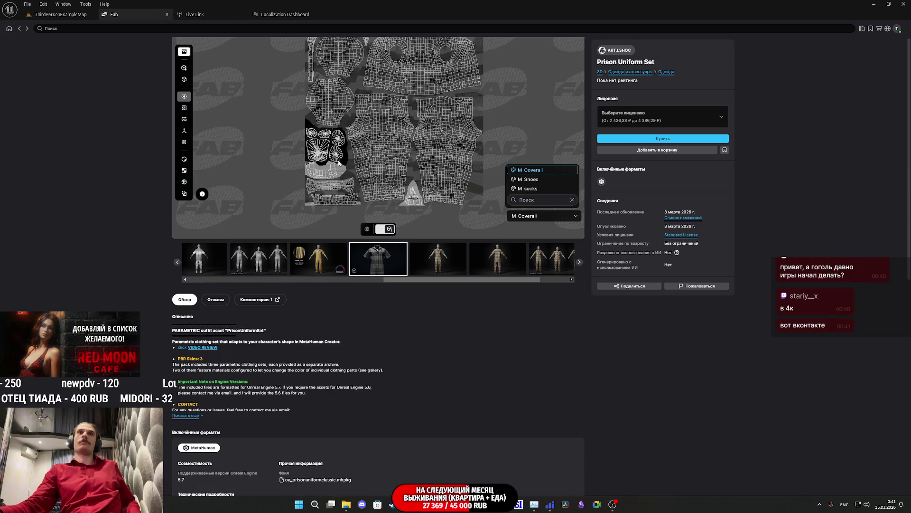
Step: Step through the Stripe Edit, striped back and orange uniform images to the three-variant comparison
{"action": "left_click", "coordinate": [314, 252]}
{"action": "scroll", "coordinate": [356, 189], "scroll_direction": "up", "scroll_amount": 1}
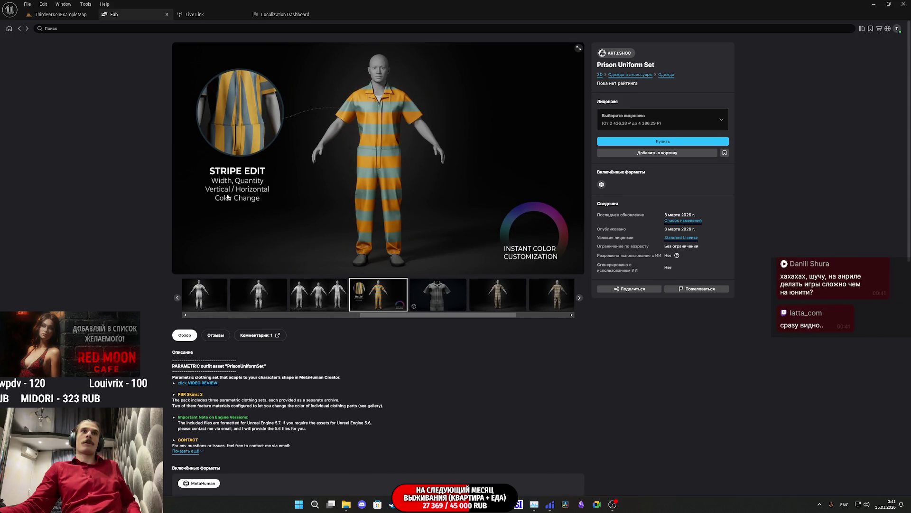
{"action": "left_click", "coordinate": [261, 283]}
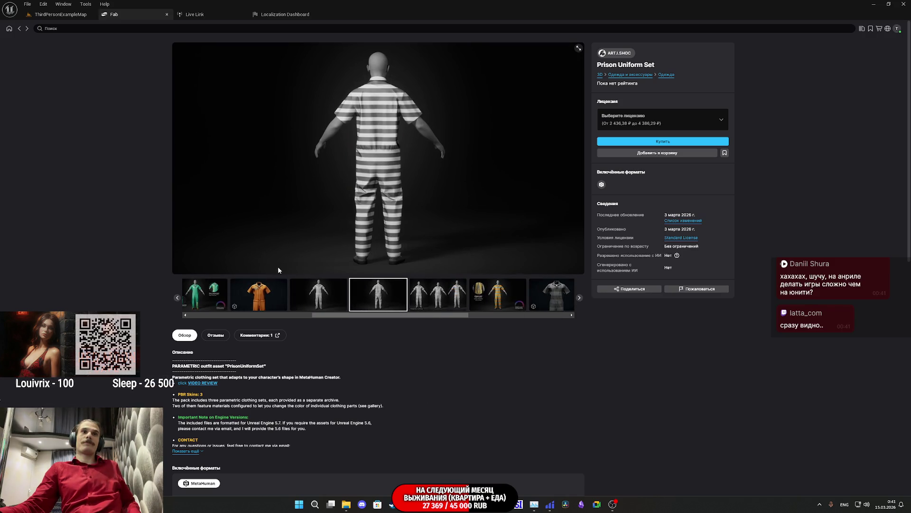
{"action": "left_click", "coordinate": [260, 295]}
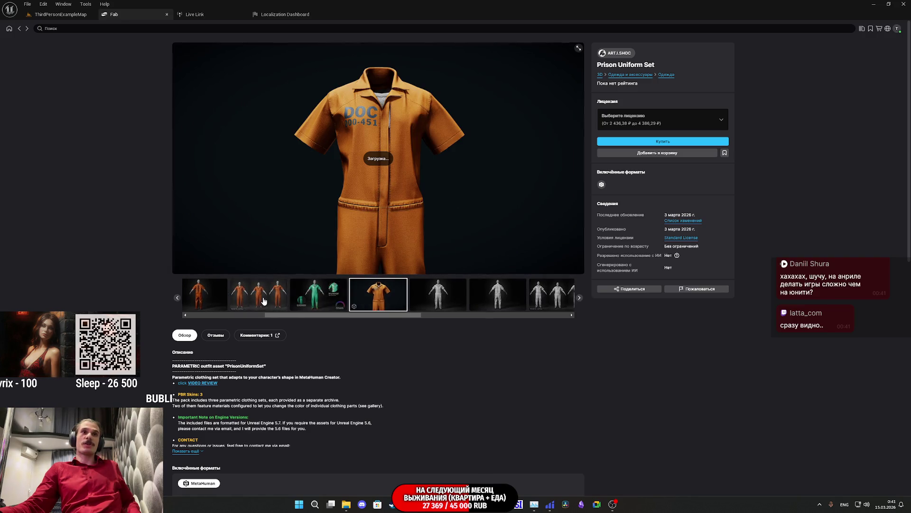
{"action": "left_click", "coordinate": [265, 301]}
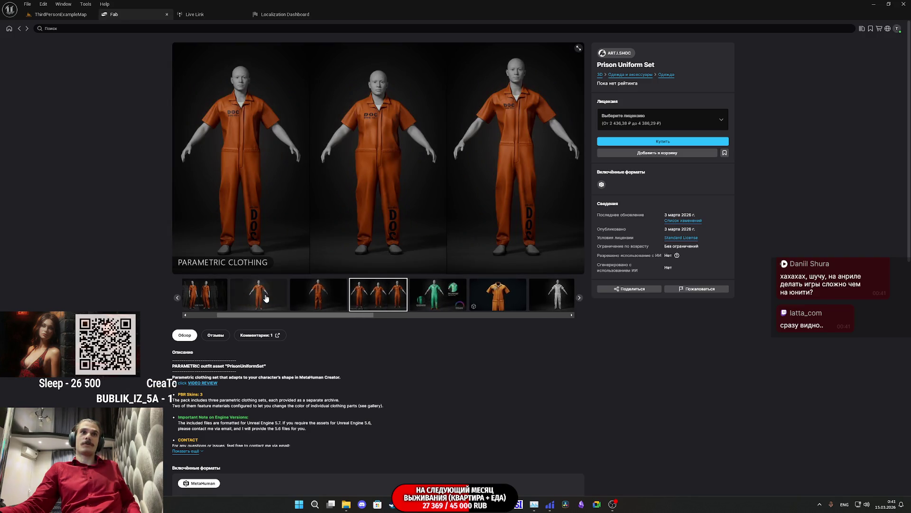
{"action": "left_click", "coordinate": [266, 298]}
{"action": "left_click", "coordinate": [222, 300]}
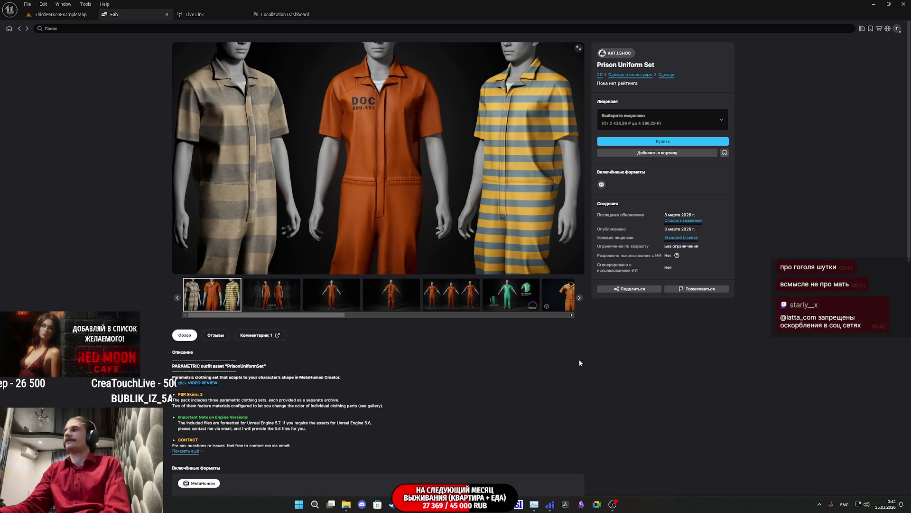
Step: Scroll the product page, then return to the ThirdPersonExampleMap level editor
{"action": "scroll", "coordinate": [578, 363], "scroll_direction": "down", "scroll_amount": 2}
{"action": "scroll", "coordinate": [598, 358], "scroll_direction": "down", "scroll_amount": 10}
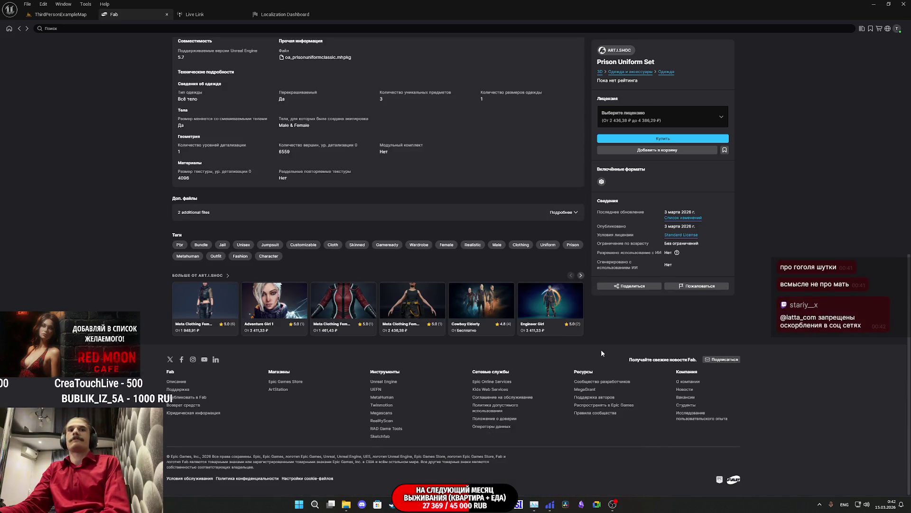
{"action": "scroll", "coordinate": [541, 340], "scroll_direction": "up", "scroll_amount": 12}
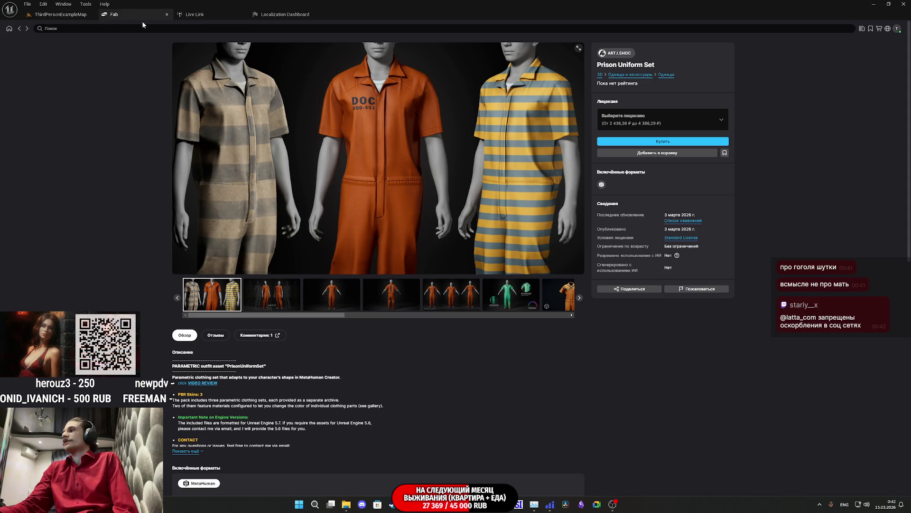
{"action": "left_click", "coordinate": [67, 17]}
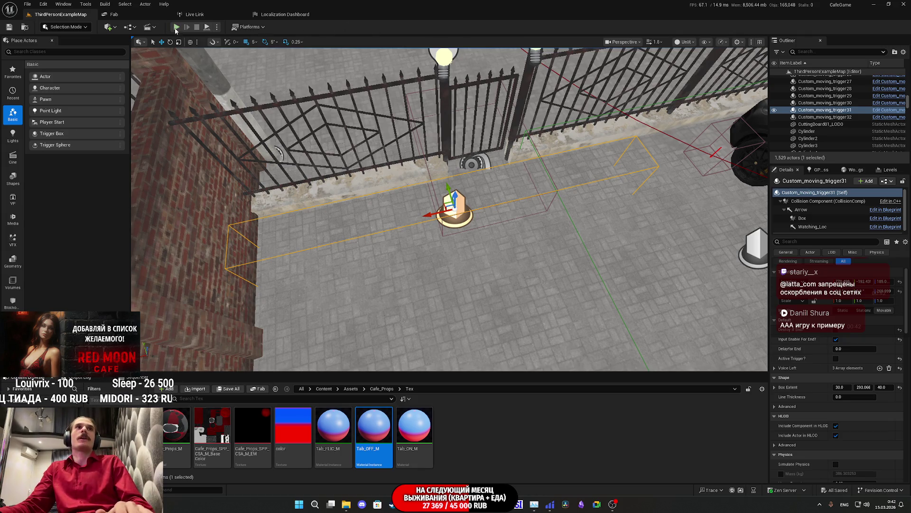
Step: Play-test fullscreen: toggle the toilet light, complete Change Cloth at the closet, walk on, then stop
{"action": "key", "text": "alt+p"}
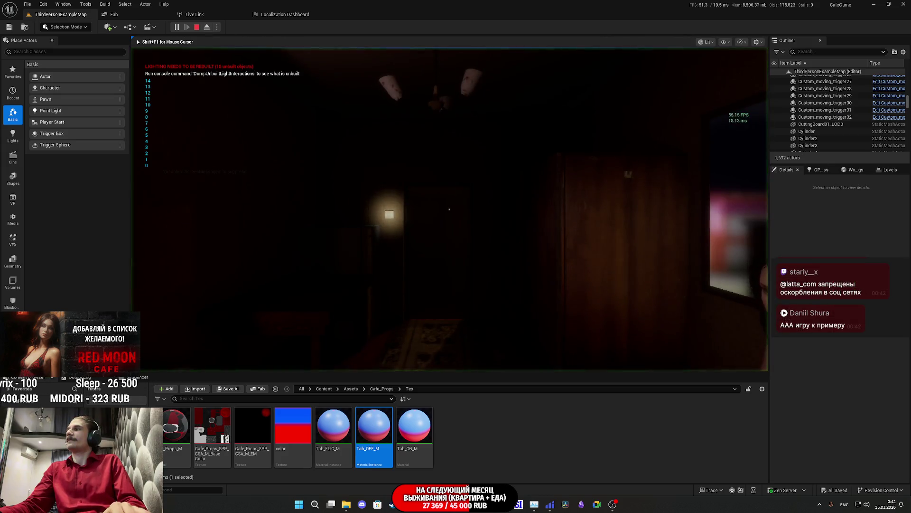
{"action": "key", "text": "F11"}
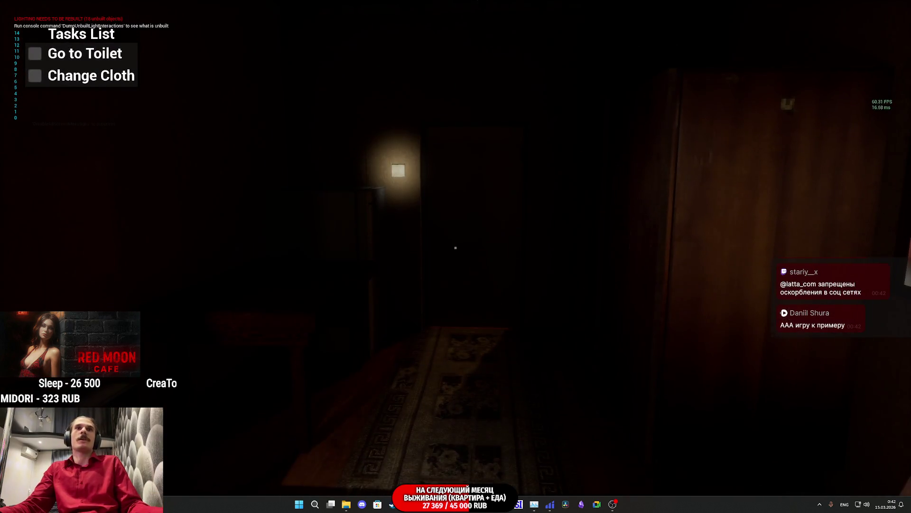
{"action": "left_click", "coordinate": [456, 247]}
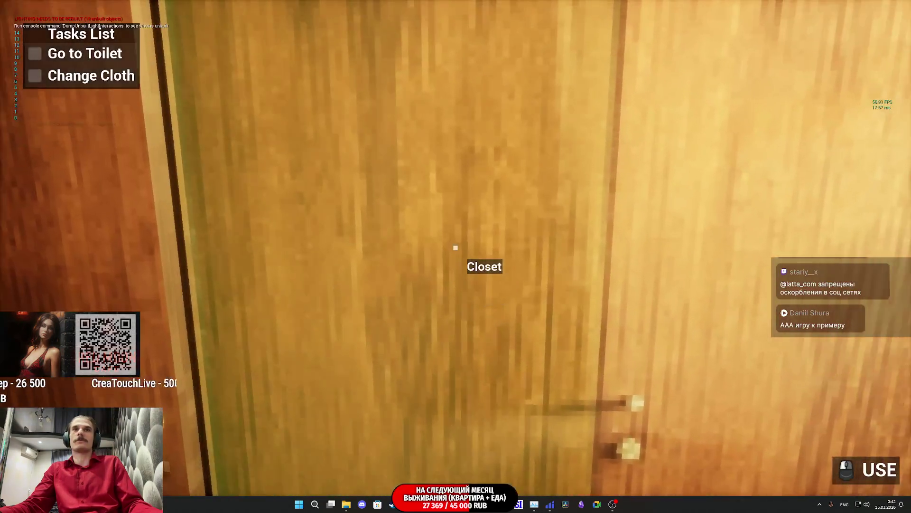
{"action": "left_click", "coordinate": [455, 247]}
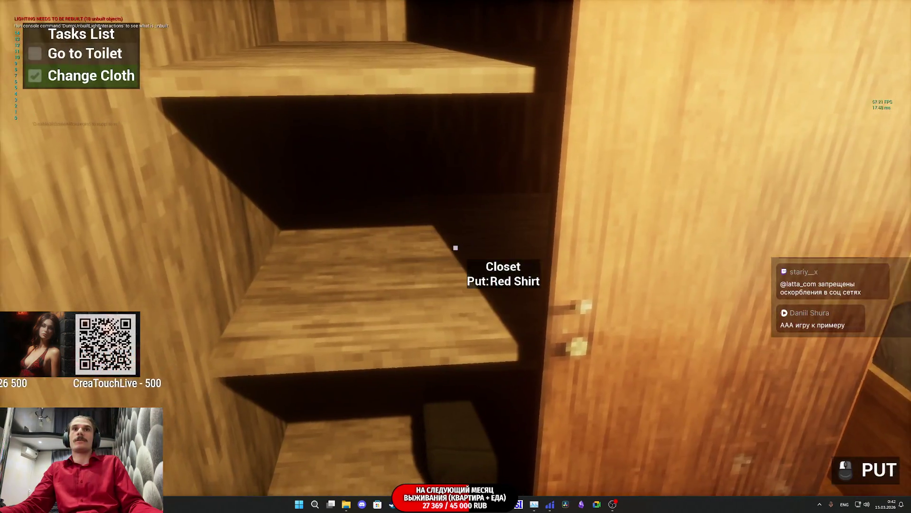
{"action": "left_click", "coordinate": [456, 247]}
{"action": "left_click", "coordinate": [456, 248]}
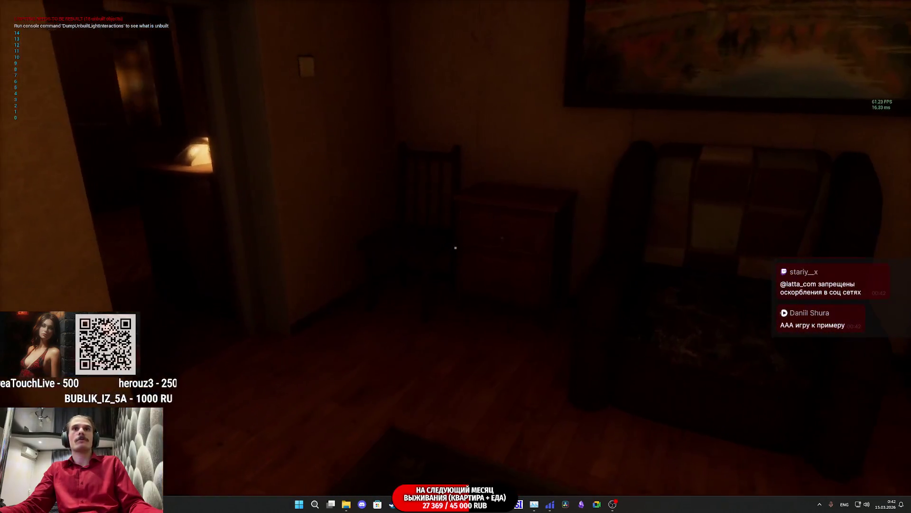
{"action": "key", "text": "w"}
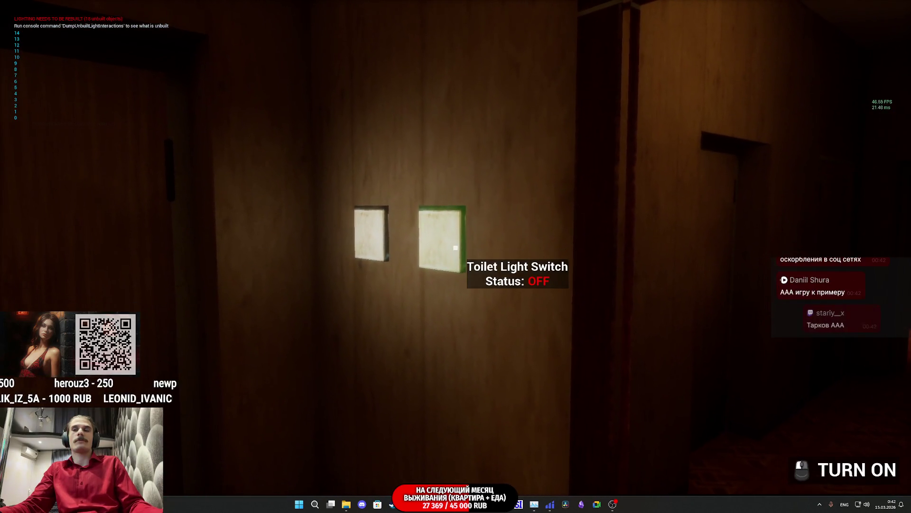
{"action": "key", "text": "Escape"}
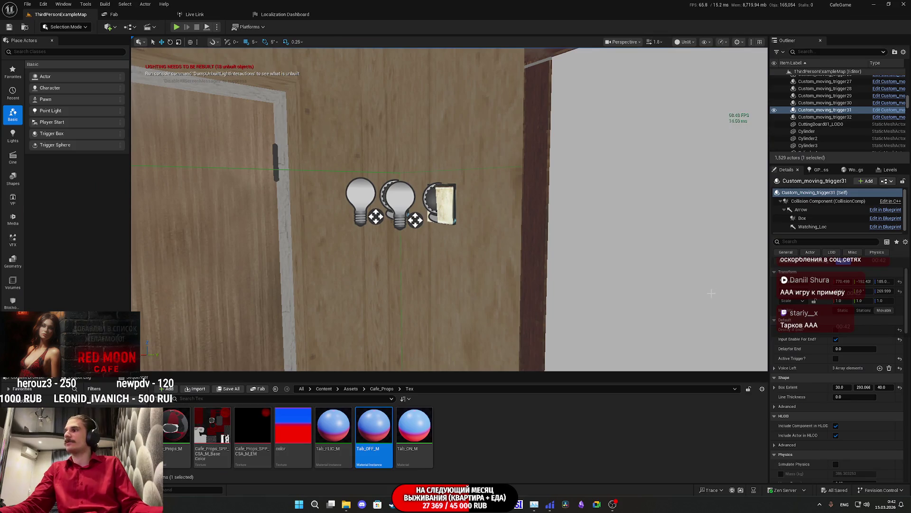
Step: Focus on Custom_moving_trigger31, then save the map from the Level Blueprint window
{"action": "key", "text": "f"}
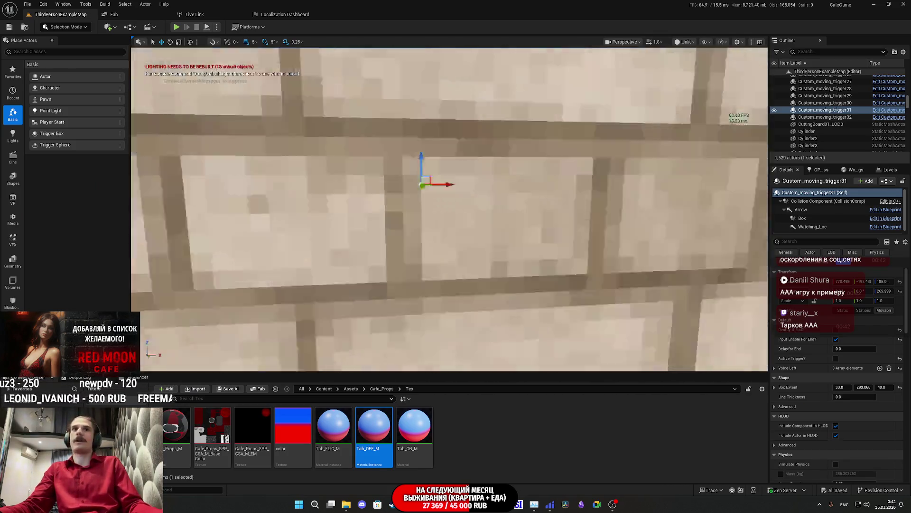
{"action": "scroll", "coordinate": [499, 229], "scroll_direction": "up", "scroll_amount": 5}
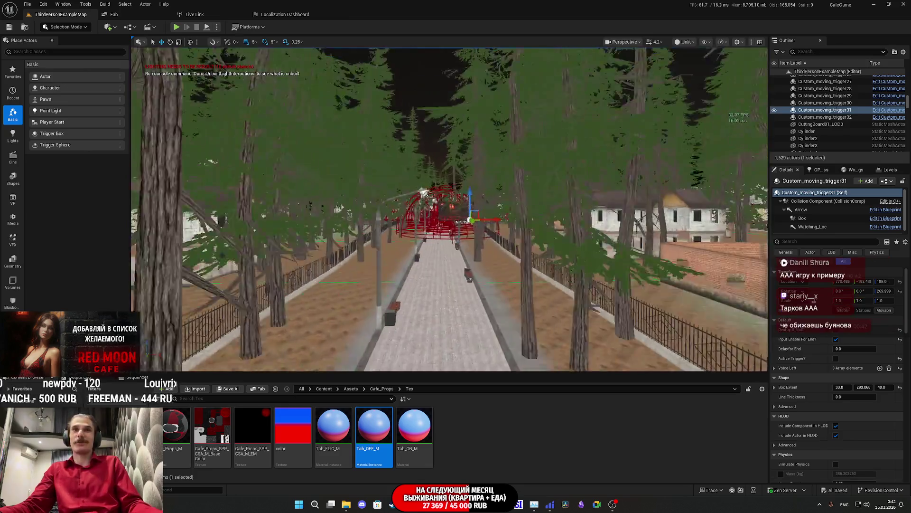
{"action": "scroll", "coordinate": [497, 229], "scroll_direction": "down", "scroll_amount": 3}
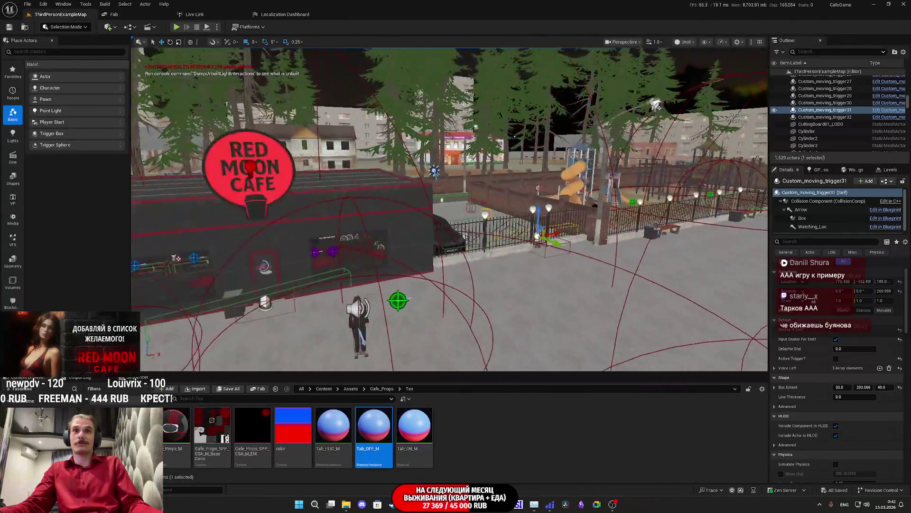
{"action": "scroll", "coordinate": [450, 209], "scroll_direction": "down", "scroll_amount": 3}
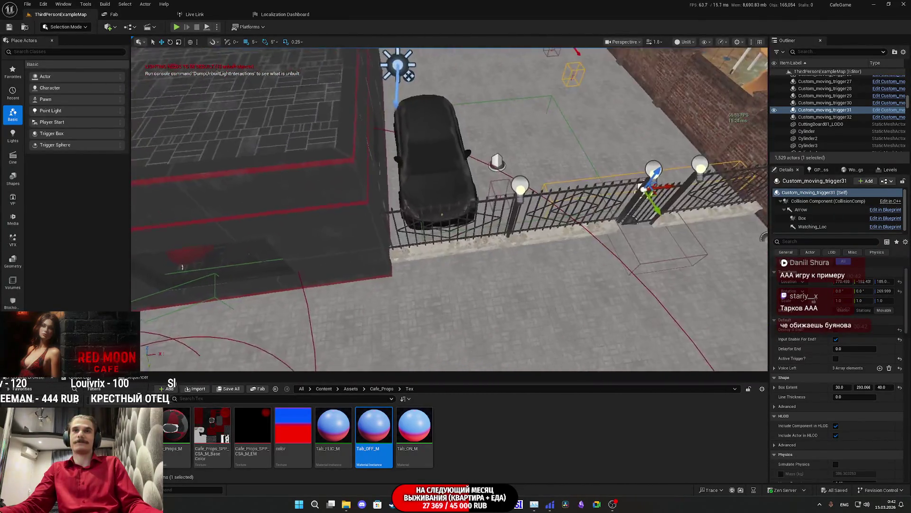
{"action": "scroll", "coordinate": [450, 209], "scroll_direction": "down", "scroll_amount": 3}
{"action": "mouse_move", "coordinate": [440, 507]}
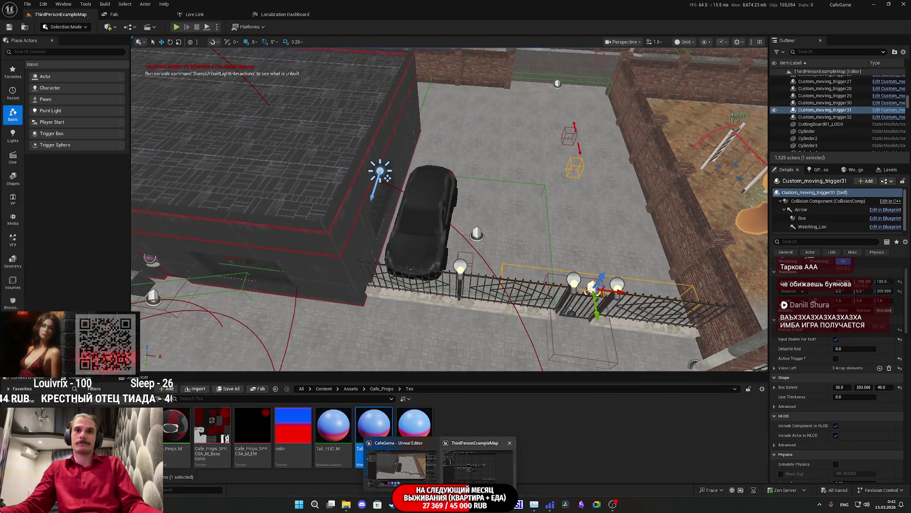
{"action": "left_click", "coordinate": [470, 468]}
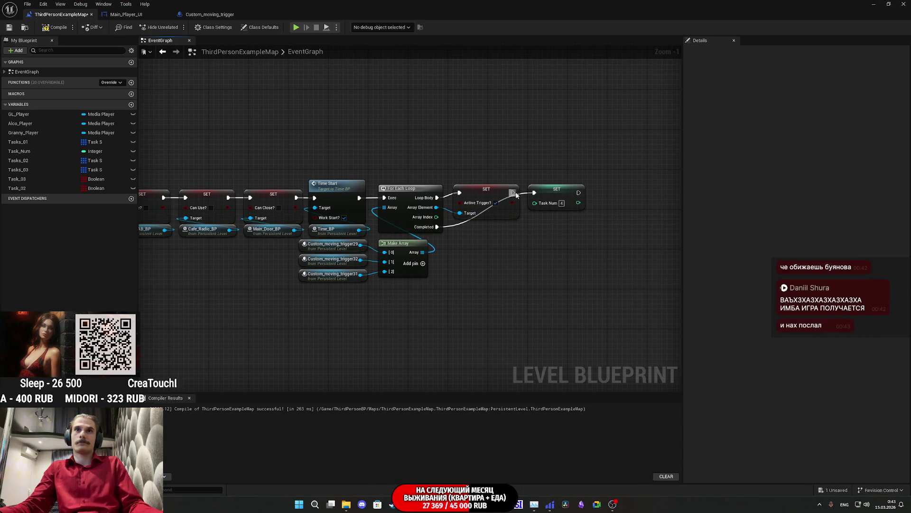
{"action": "left_click", "coordinate": [10, 28]}
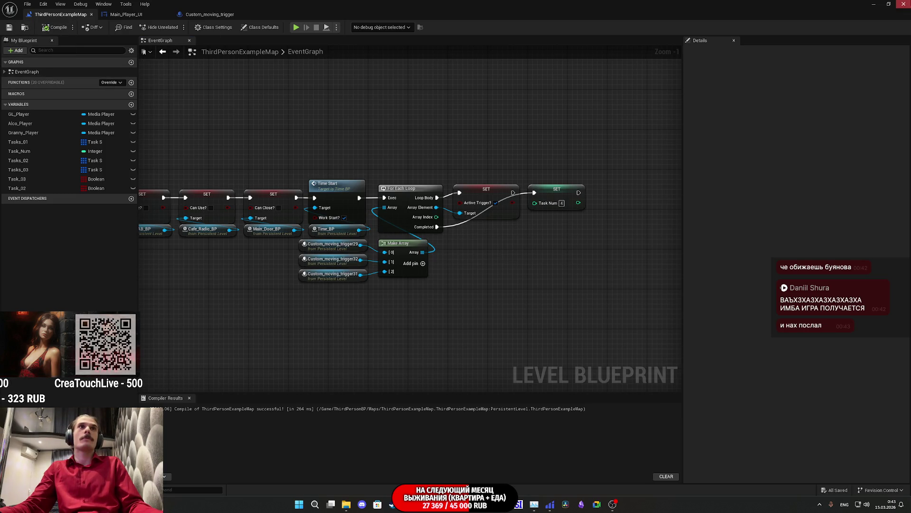
Step: Back in the viewport, turn toward the tree-lined park path and select NPC_Street_BP17
{"action": "key", "text": "alt+Tab"}
{"action": "scroll", "coordinate": [449, 209], "scroll_direction": "down", "scroll_amount": 5}
{"action": "scroll", "coordinate": [450, 209], "scroll_direction": "down", "scroll_amount": 10}
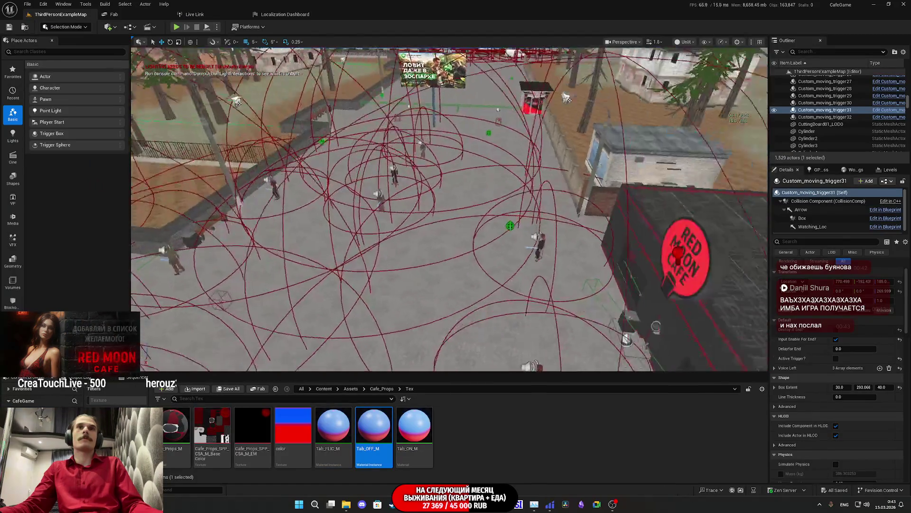
{"action": "scroll", "coordinate": [450, 209], "scroll_direction": "up", "scroll_amount": 10}
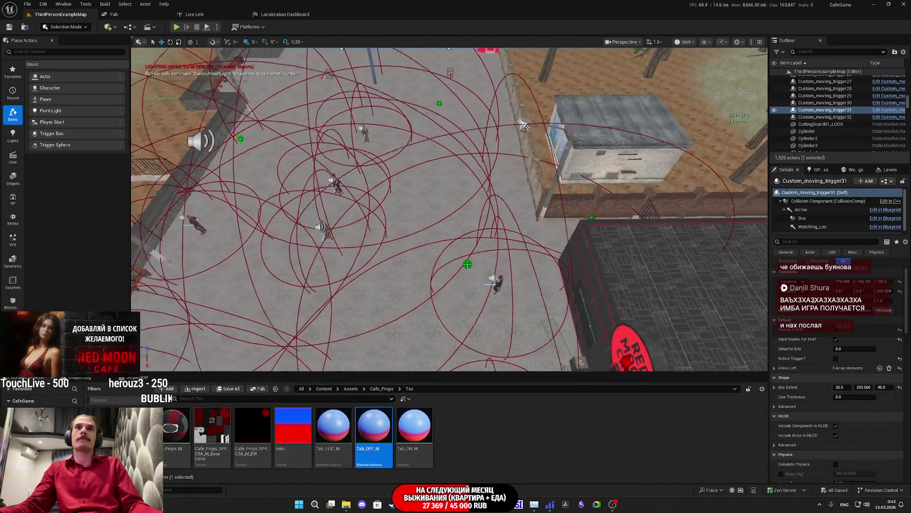
{"action": "scroll", "coordinate": [494, 209], "scroll_direction": "down", "scroll_amount": 8}
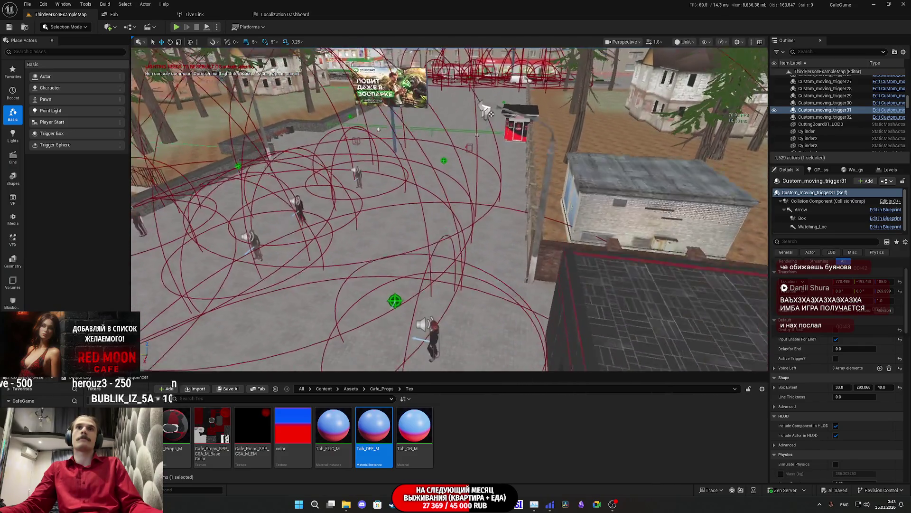
{"action": "mouse_move", "coordinate": [494, 221]}
{"action": "left_mouse_down"}
{"action": "mouse_move", "coordinate": [548, 367]}
{"action": "mouse_move", "coordinate": [465, 239]}
{"action": "left_mouse_up"}
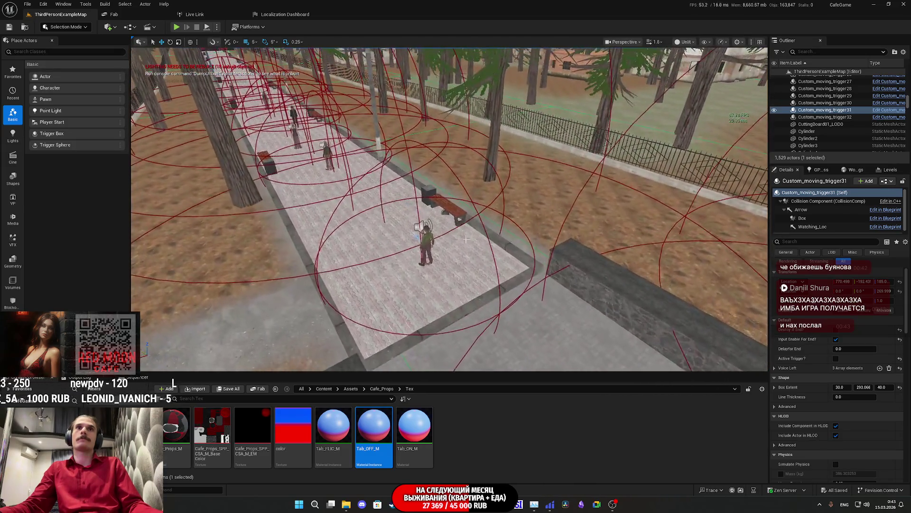
{"action": "left_click", "coordinate": [427, 240]}
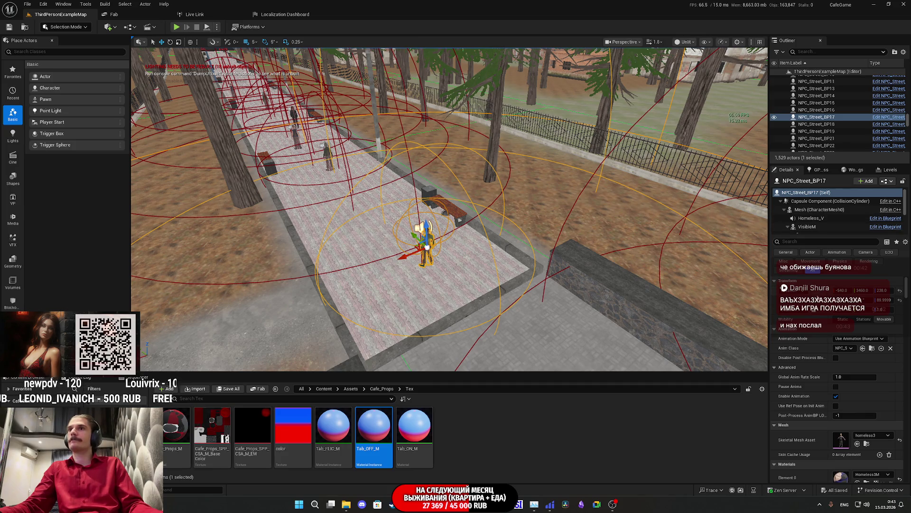
{"action": "left_click", "coordinate": [128, 27]}
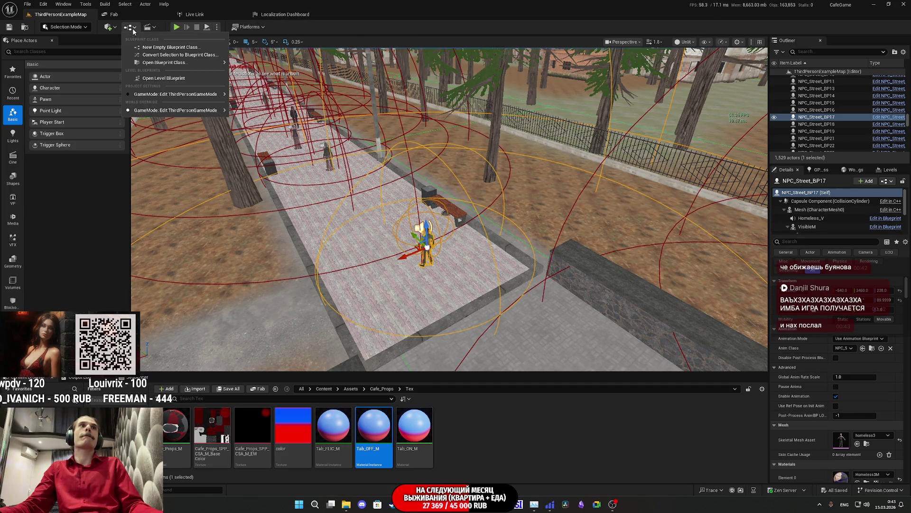
Step: Open the Level Blueprint and bring the Select node's location values into view
{"action": "left_click", "coordinate": [157, 80]}
{"action": "scroll", "coordinate": [326, 187], "scroll_direction": "down", "scroll_amount": 6}
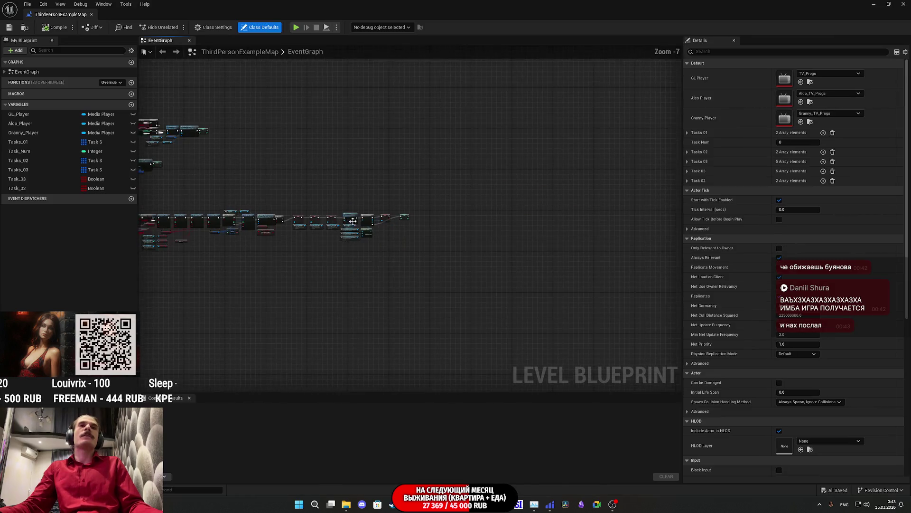
{"action": "scroll", "coordinate": [495, 302], "scroll_direction": "up", "scroll_amount": 5}
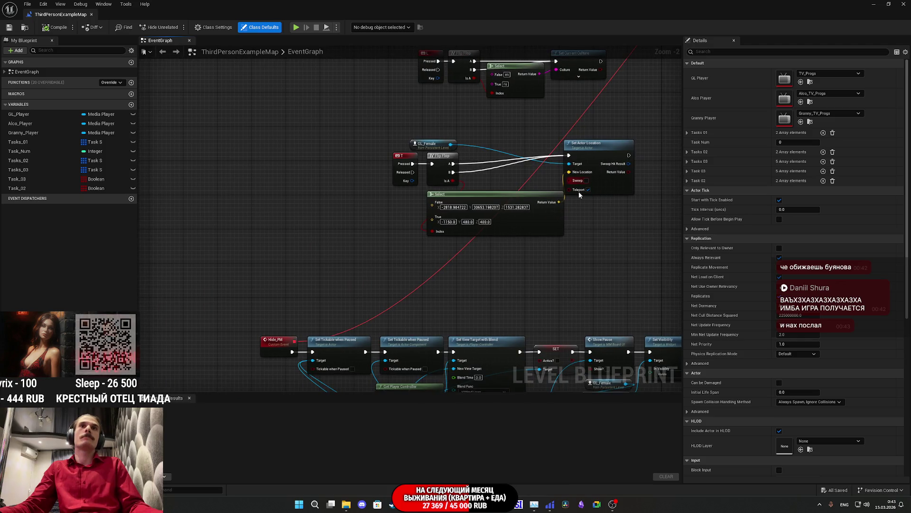
{"action": "scroll", "coordinate": [457, 216], "scroll_direction": "up", "scroll_amount": 2}
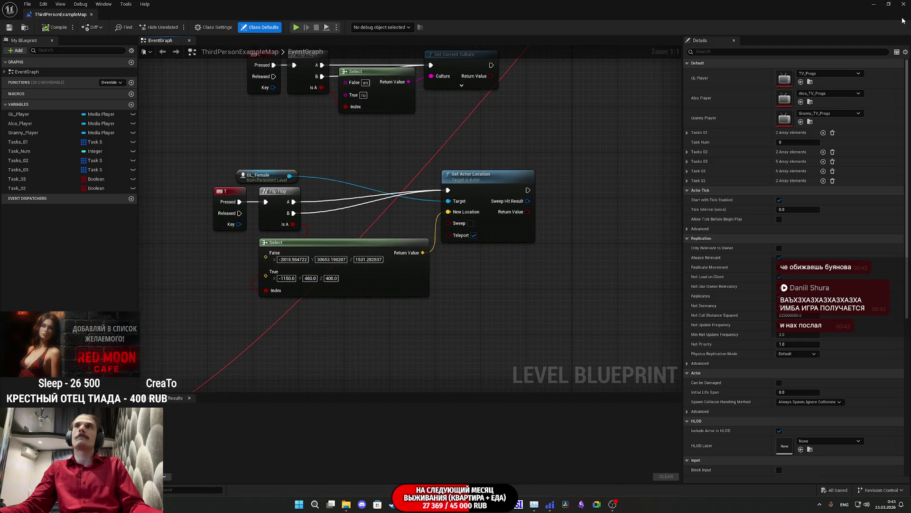
{"action": "left_click", "coordinate": [888, 6]}
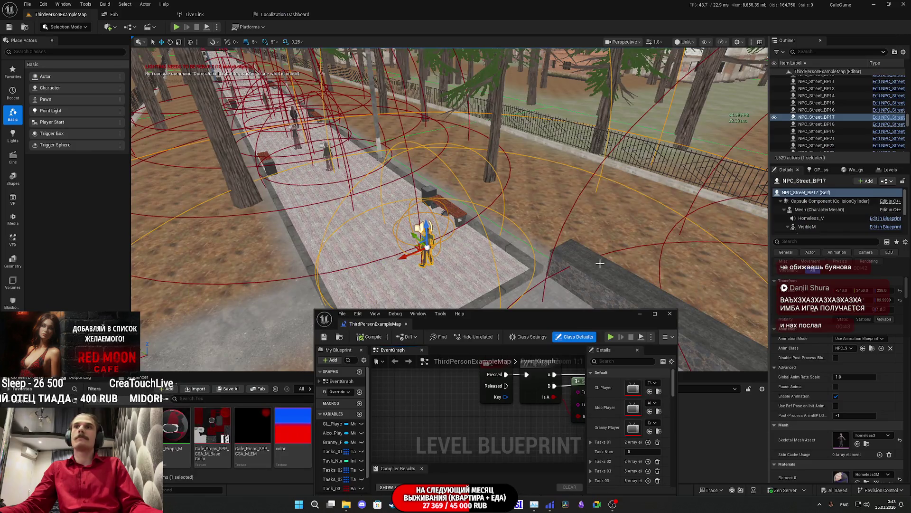
{"action": "mouse_move", "coordinate": [522, 413]}
{"action": "left_mouse_down"}
{"action": "mouse_move", "coordinate": [425, 412]}
{"action": "mouse_move", "coordinate": [511, 406]}
{"action": "left_mouse_up"}
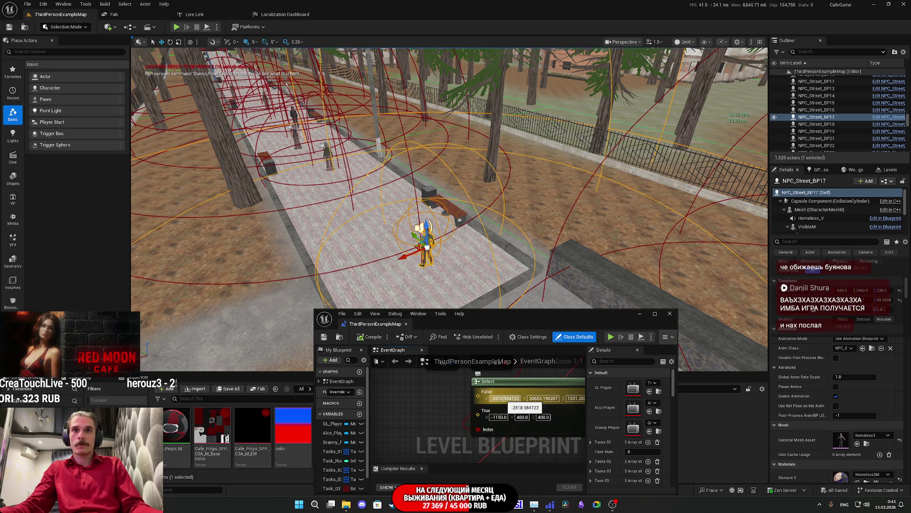
Step: Edit the Select node's vectors, undoing the False change, so True reads -540, 3460, 400
{"action": "left_click", "coordinate": [506, 399]}
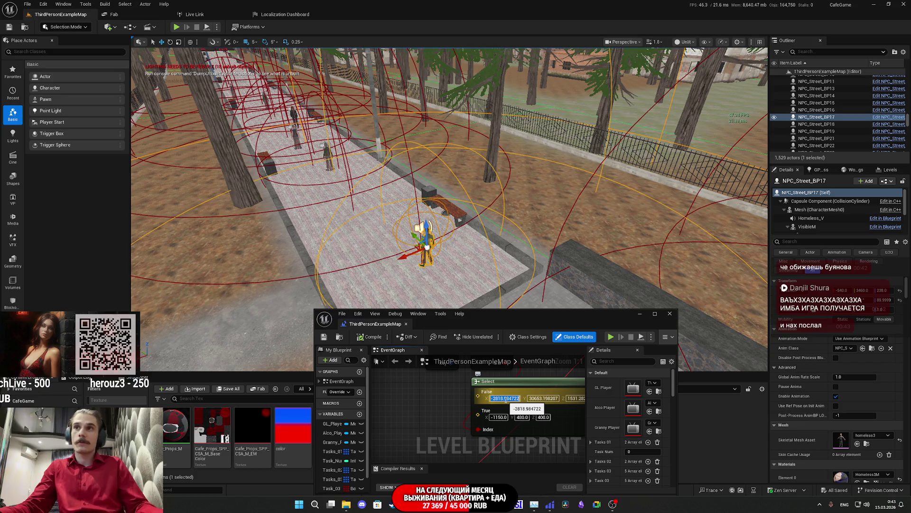
{"action": "type", "text": "-540"}
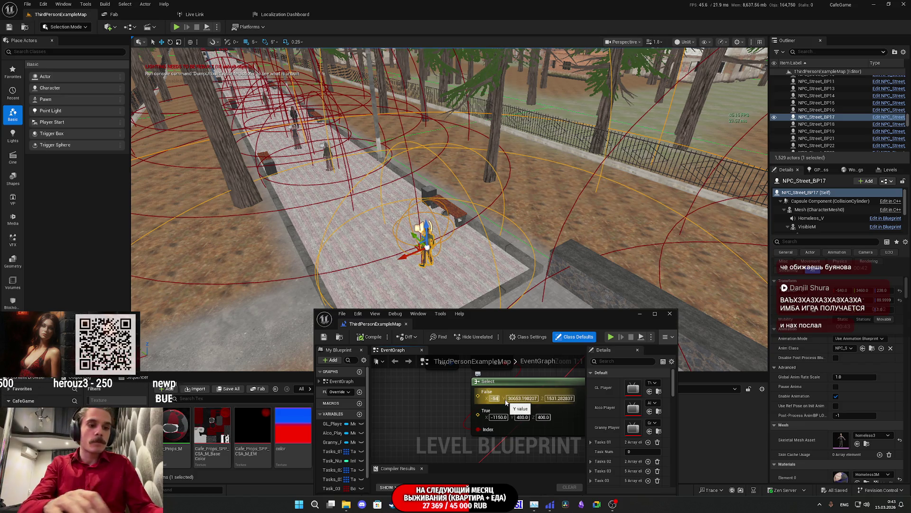
{"action": "key", "text": "Return"}
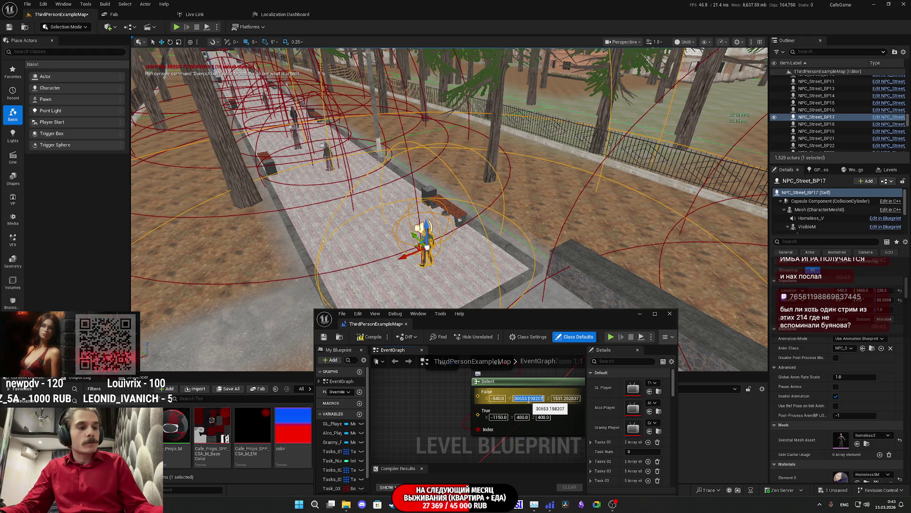
{"action": "type", "text": "3"}
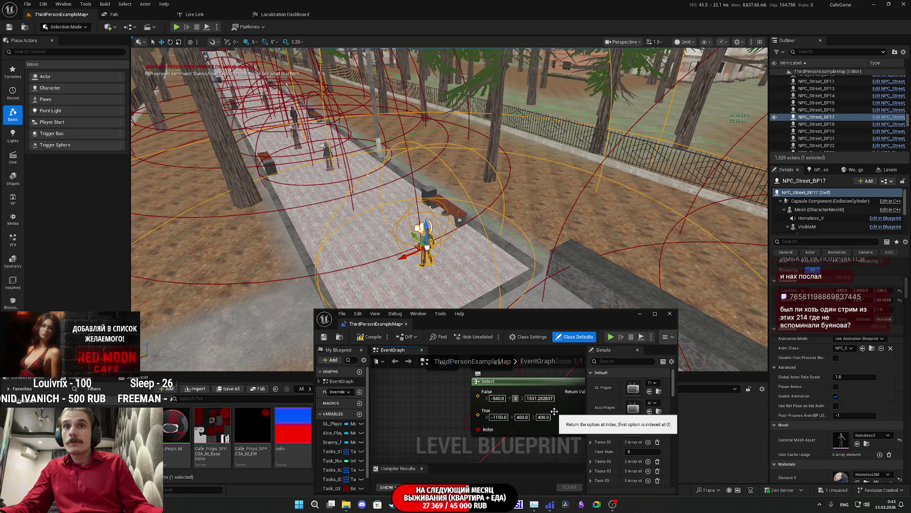
{"action": "key", "text": "Return"}
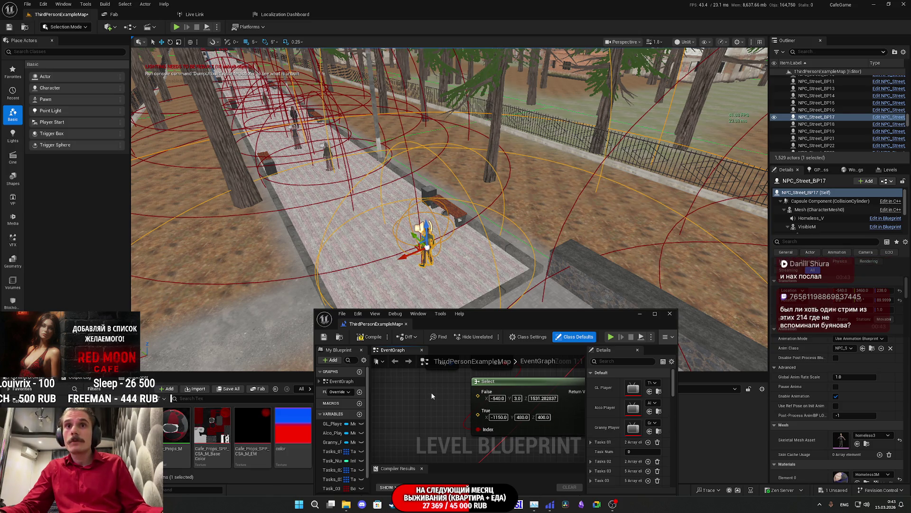
{"action": "key", "text": "ctrl+z"}
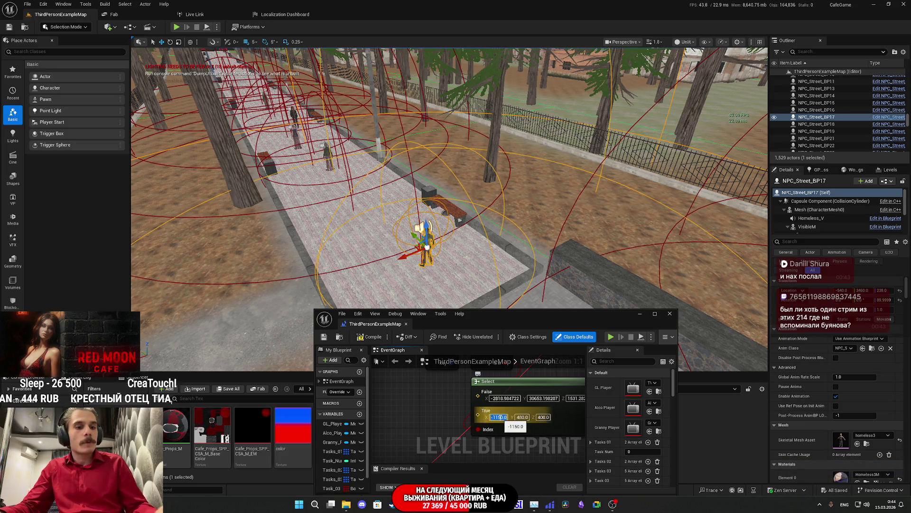
{"action": "type", "text": "-540"}
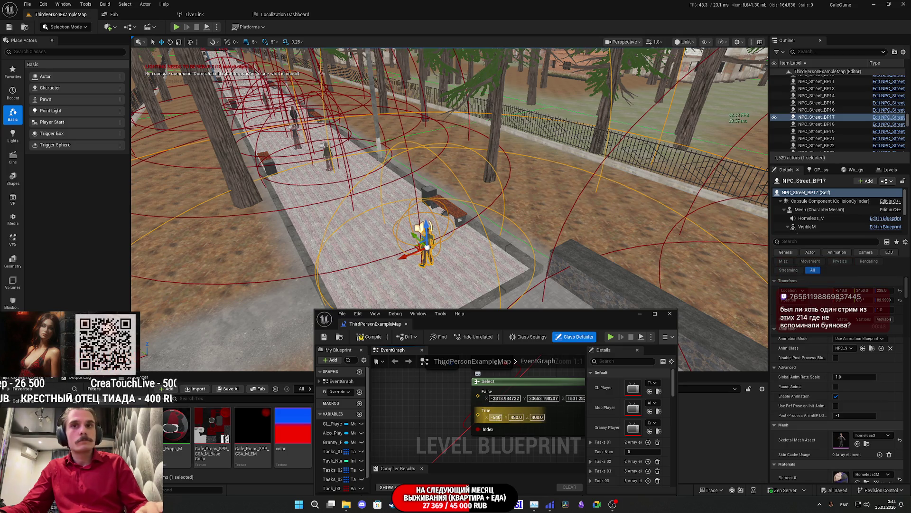
{"action": "key", "text": "Return"}
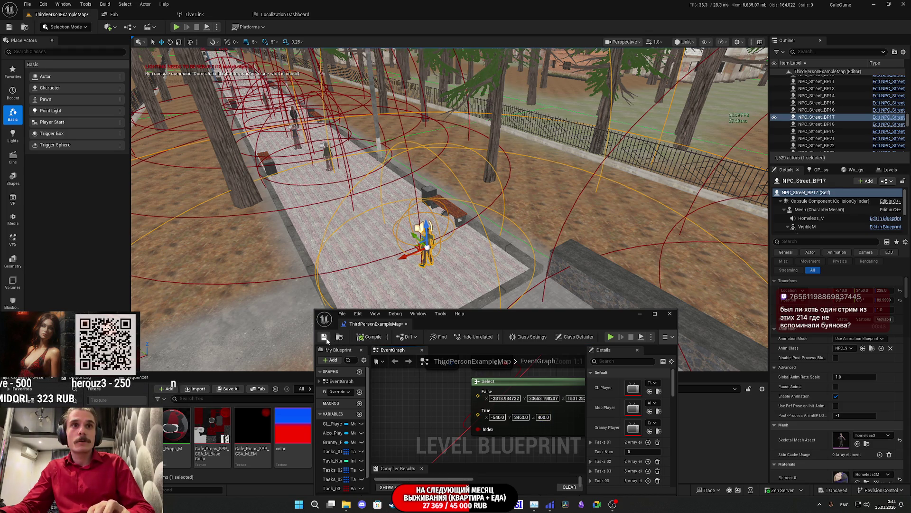
Step: Save the map, then play-test fullscreen up to the closet's Red Shirt change
{"action": "left_click", "coordinate": [324, 336]}
{"action": "left_click", "coordinate": [643, 315]}
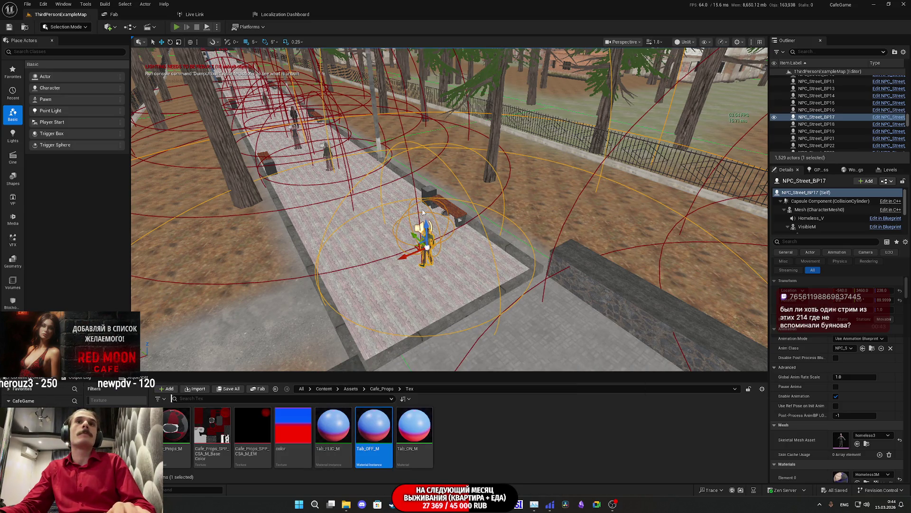
{"action": "key", "text": "alt+p"}
{"action": "key", "text": "F11"}
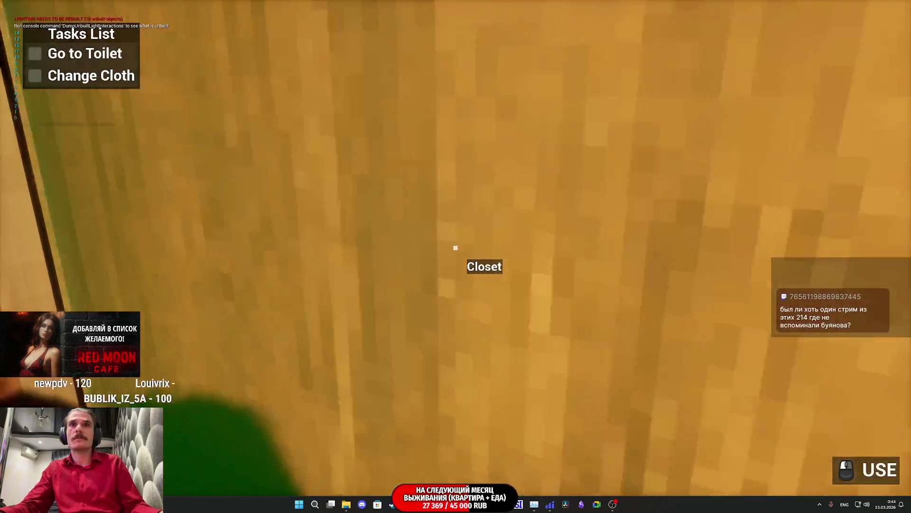
{"action": "left_click", "coordinate": [455, 247]}
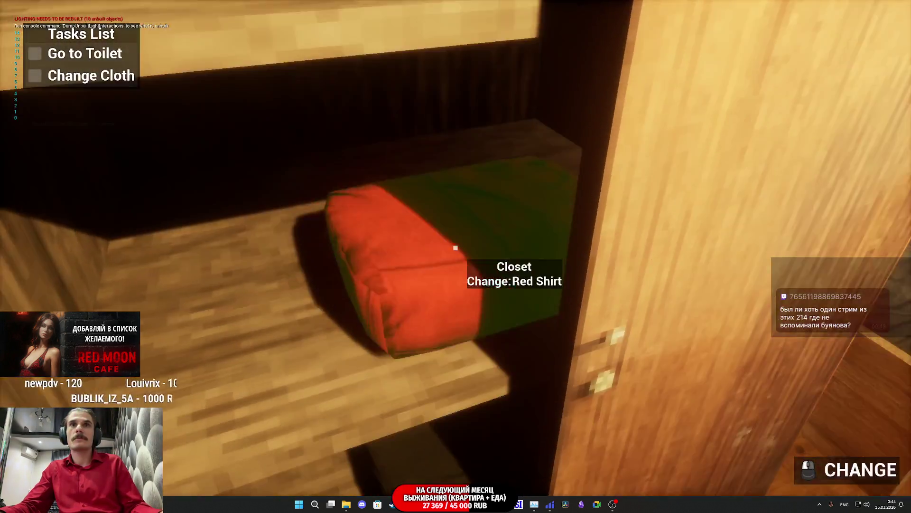